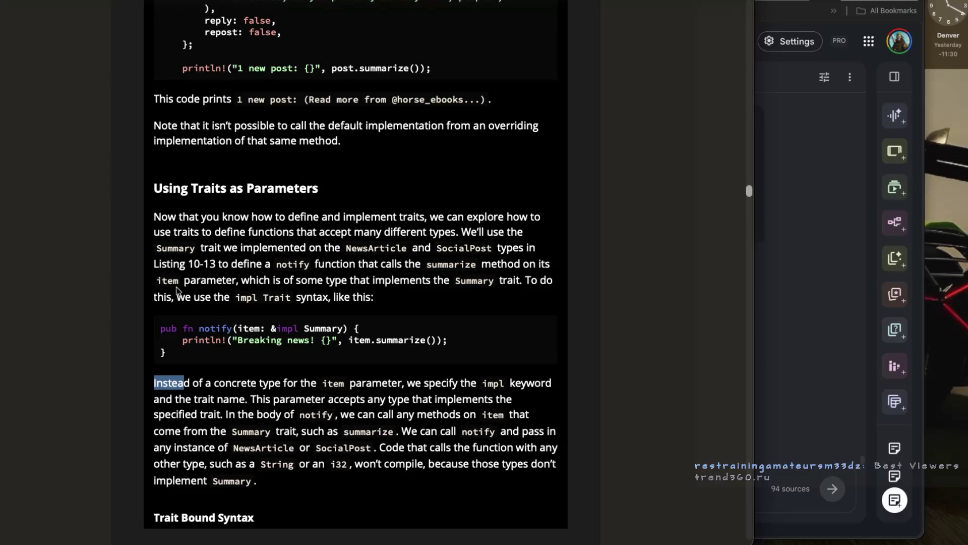
Highlight the impl Trait introduction, the &impl Summary parameter type and the concrete-type phrase.
left_click_drag(177, 299, 364, 298)
left_click_drag(238, 328, 348, 328)
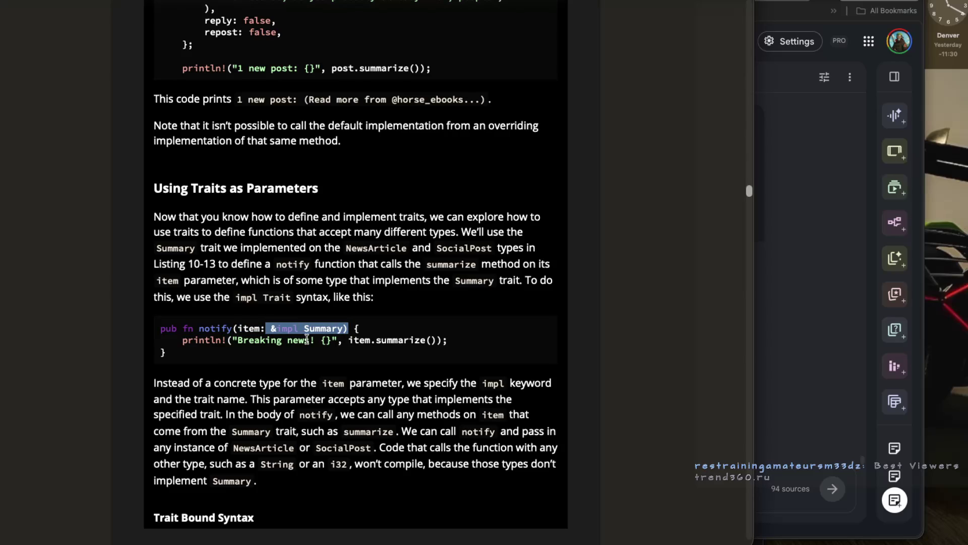
scroll(257, 359, "down", 1)
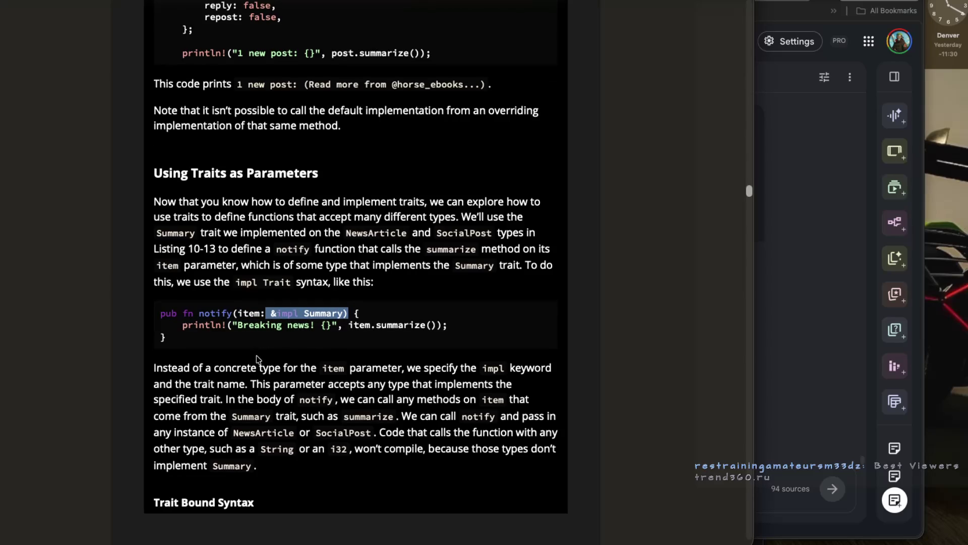
left_click_drag(191, 368, 311, 369)
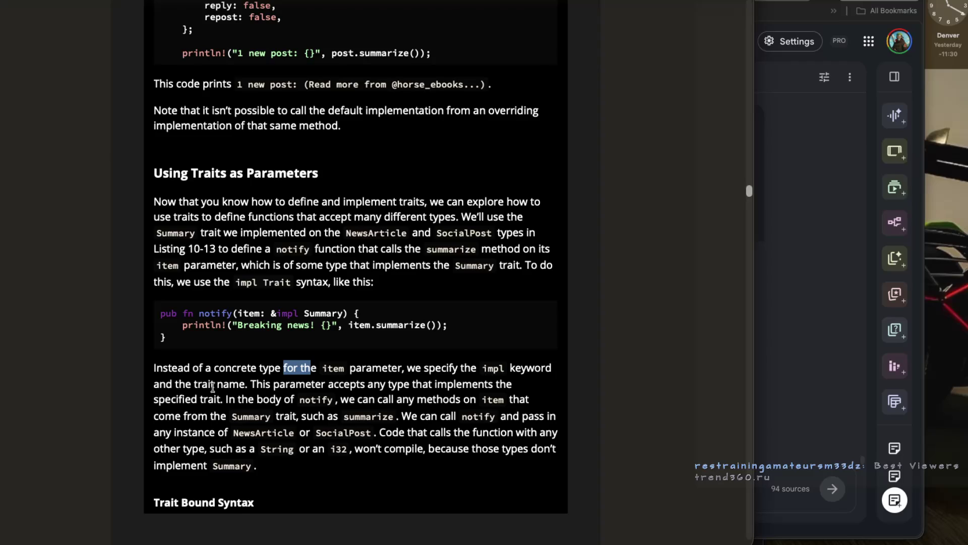
mouse_move(257, 386)
left_mouse_down()
mouse_move(450, 390)
mouse_move(224, 401)
mouse_move(305, 402)
left_mouse_up()
scroll(237, 401, "down", 1)
scroll(235, 399, "down", 1)
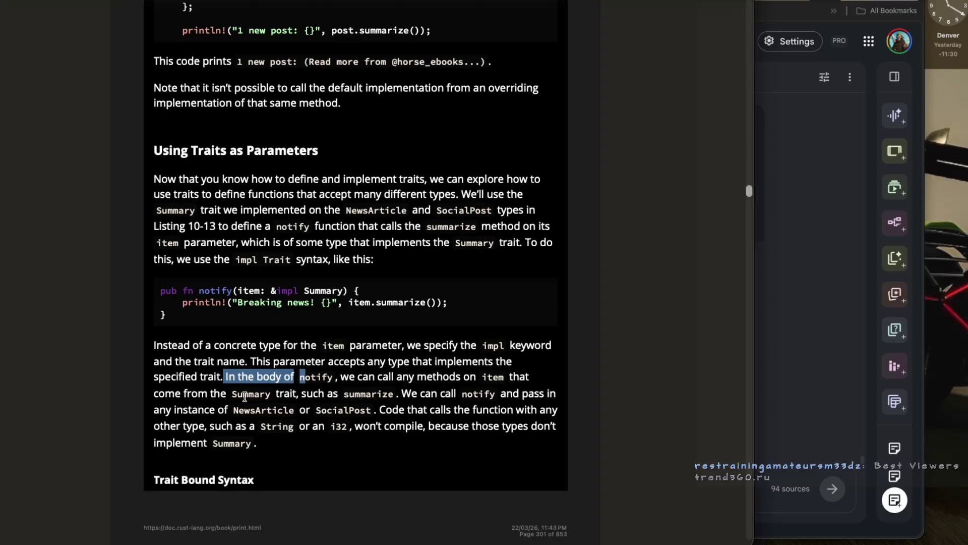
Highlight 'summarize', 'any type that implements the trait' and 'We can call notify'.
left_click_drag(393, 394, 376, 394)
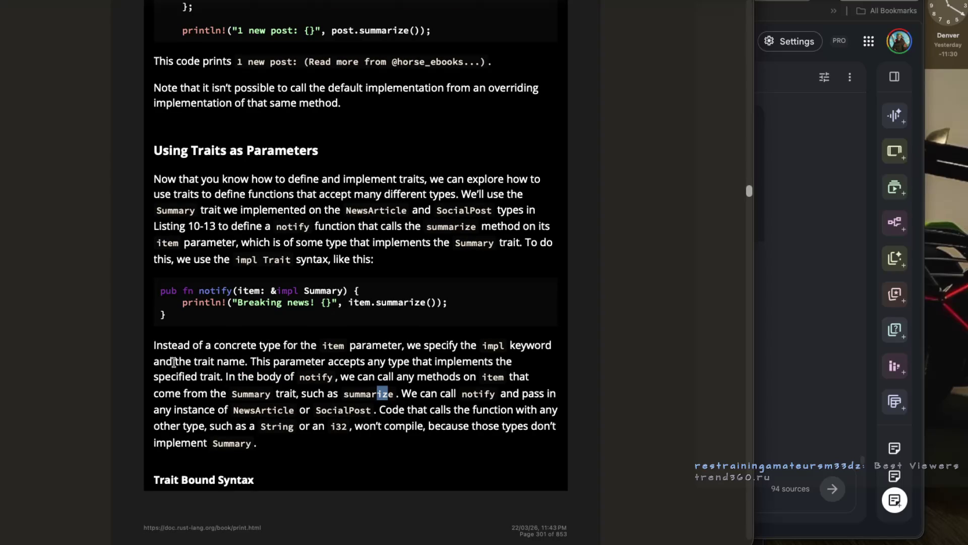
mouse_move(251, 362)
left_mouse_down()
mouse_move(497, 364)
mouse_move(205, 381)
left_mouse_up()
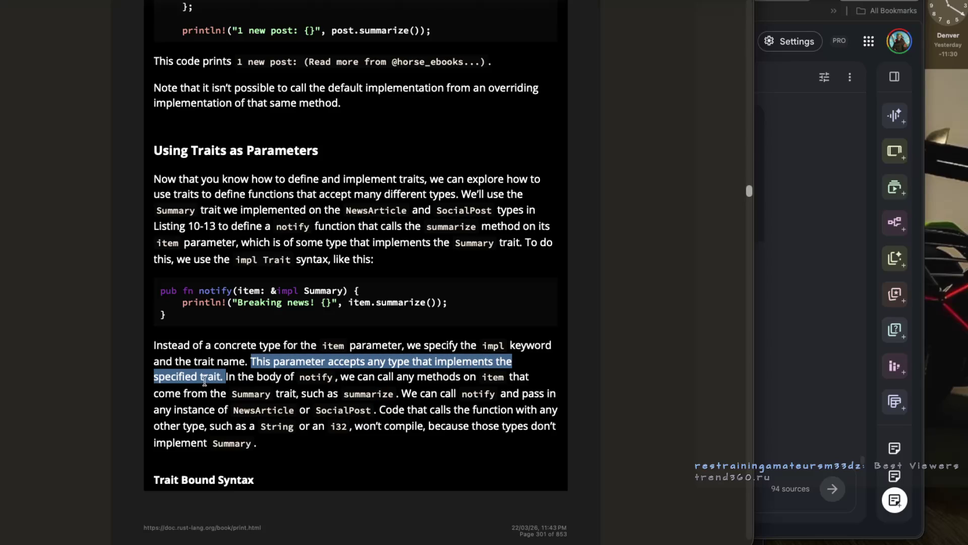
left_click(253, 362)
mouse_move(253, 362)
left_mouse_down()
mouse_move(489, 363)
mouse_move(214, 377)
left_mouse_up()
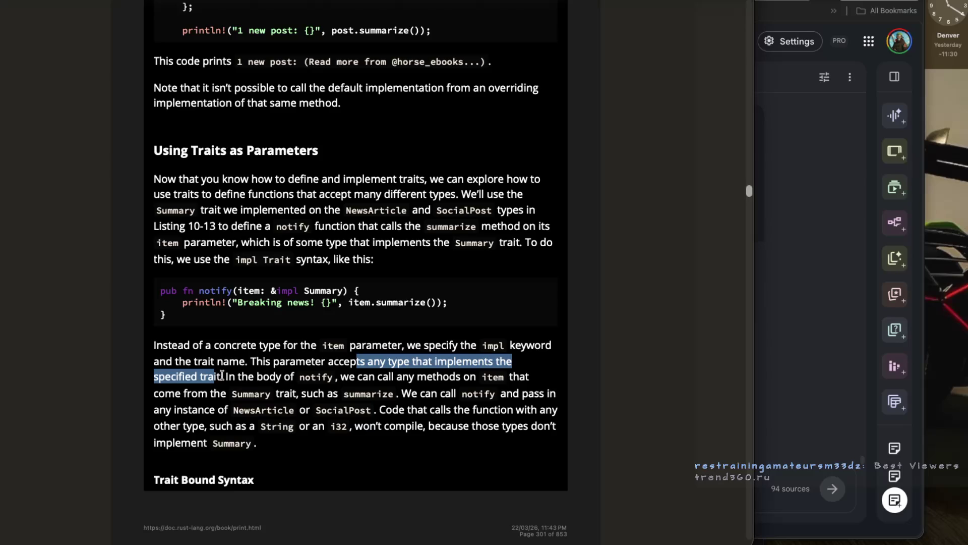
mouse_move(335, 378)
left_mouse_down()
mouse_move(482, 379)
mouse_move(197, 409)
mouse_move(189, 394)
mouse_move(458, 394)
left_mouse_up()
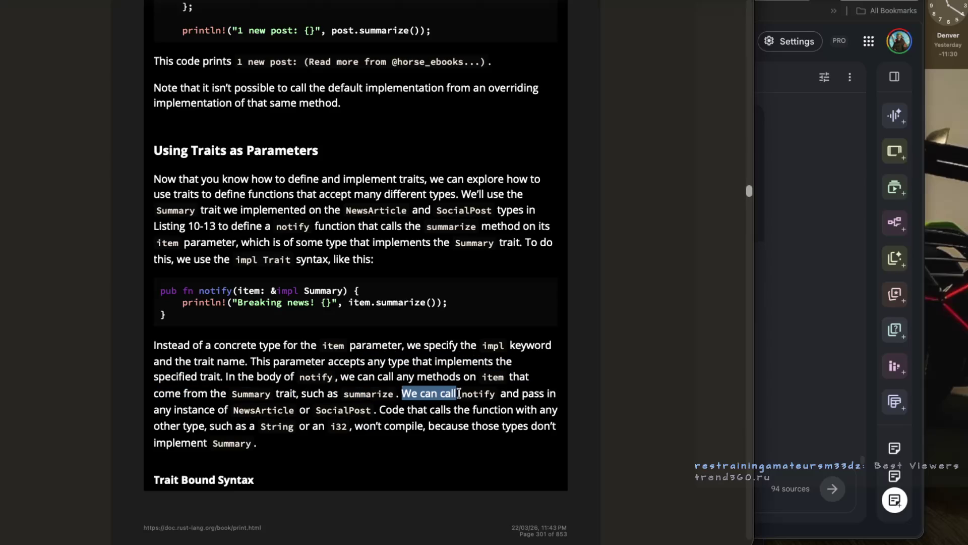
left_click_drag(461, 394, 515, 394)
Highlight the NewsArticle or SocialPost phrase and the sentences about other types not compiling.
left_click(548, 394)
left_click_drag(154, 409, 359, 408)
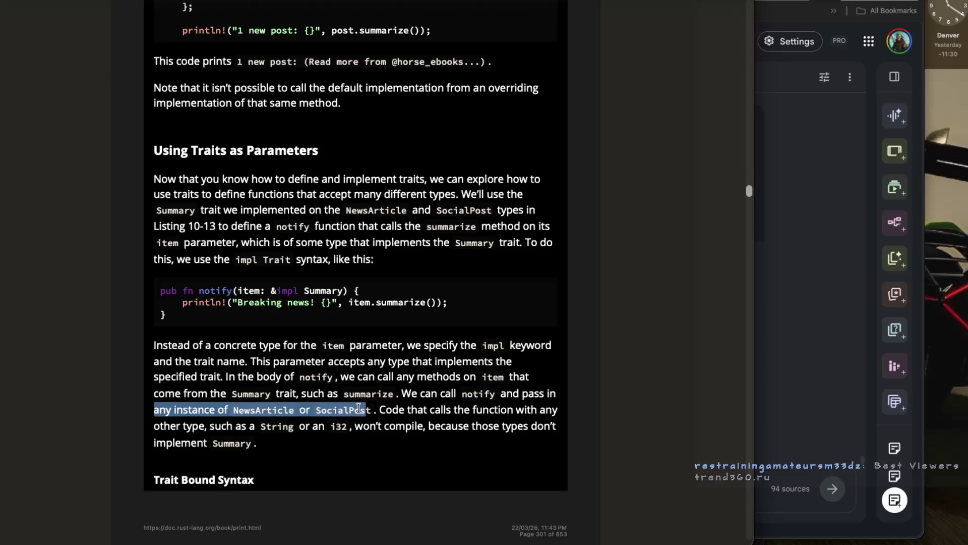
mouse_move(376, 410)
left_mouse_down()
mouse_move(541, 413)
mouse_move(213, 428)
mouse_move(429, 429)
left_mouse_up()
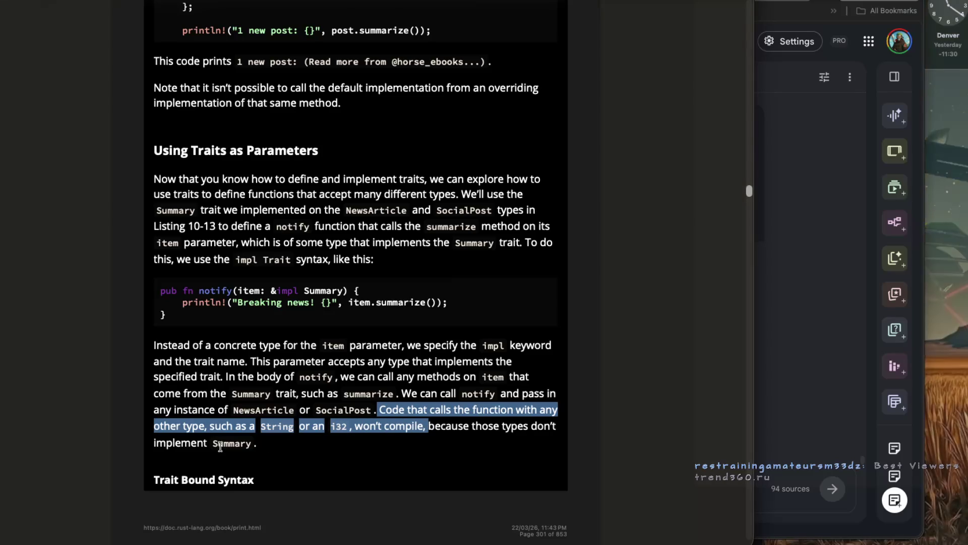
mouse_move(378, 409)
left_mouse_down()
mouse_move(535, 409)
mouse_move(235, 426)
mouse_move(209, 429)
mouse_move(427, 429)
mouse_move(175, 446)
left_mouse_up()
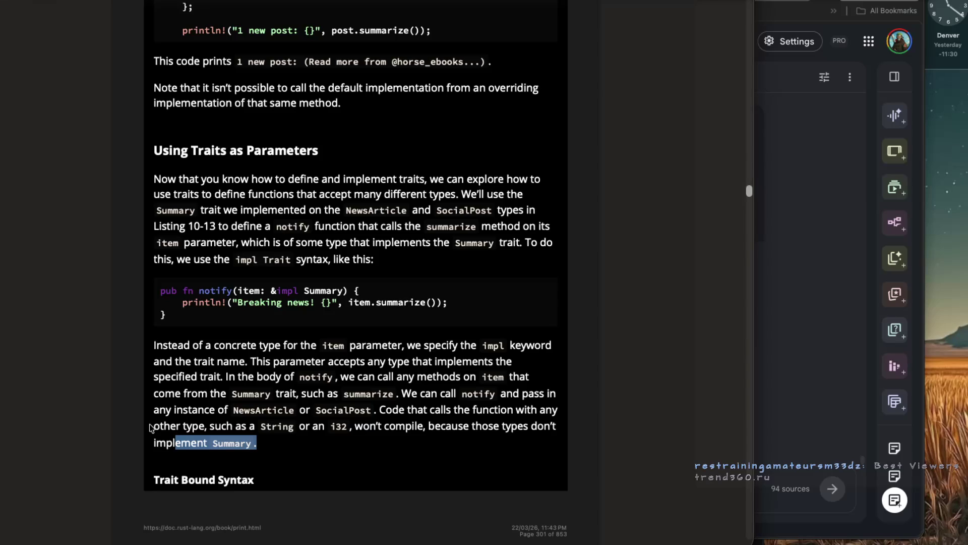
Highlight 'Instead of a concrete type' and the sentence about passing instances to notify.
left_click_drag(154, 345, 374, 345)
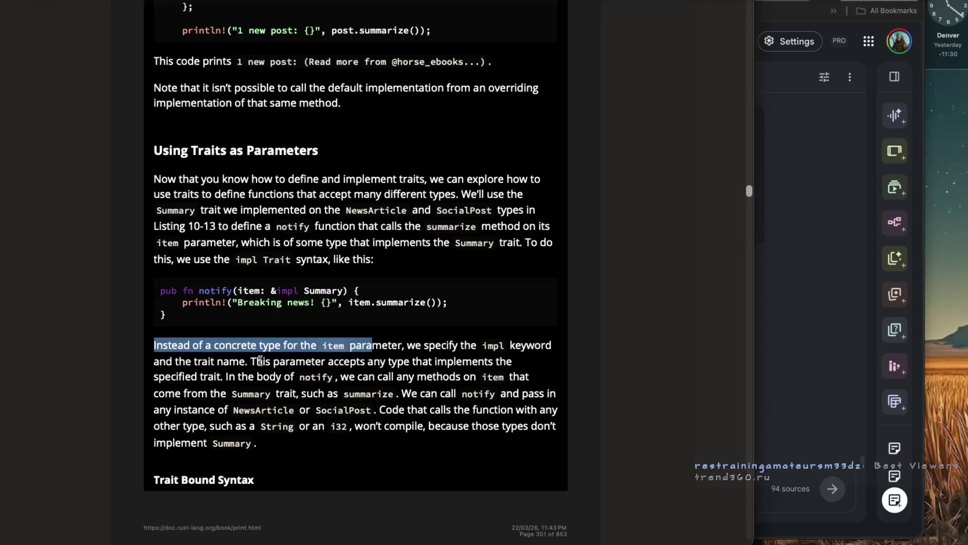
left_click_drag(256, 361, 435, 362)
scroll(424, 363, "down", 1)
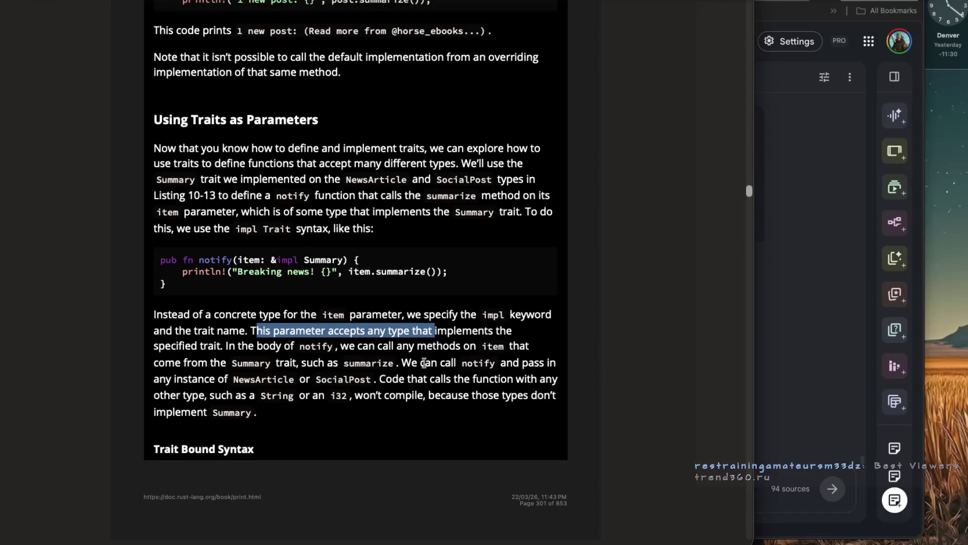
scroll(424, 363, "down", 1)
left_click(344, 359)
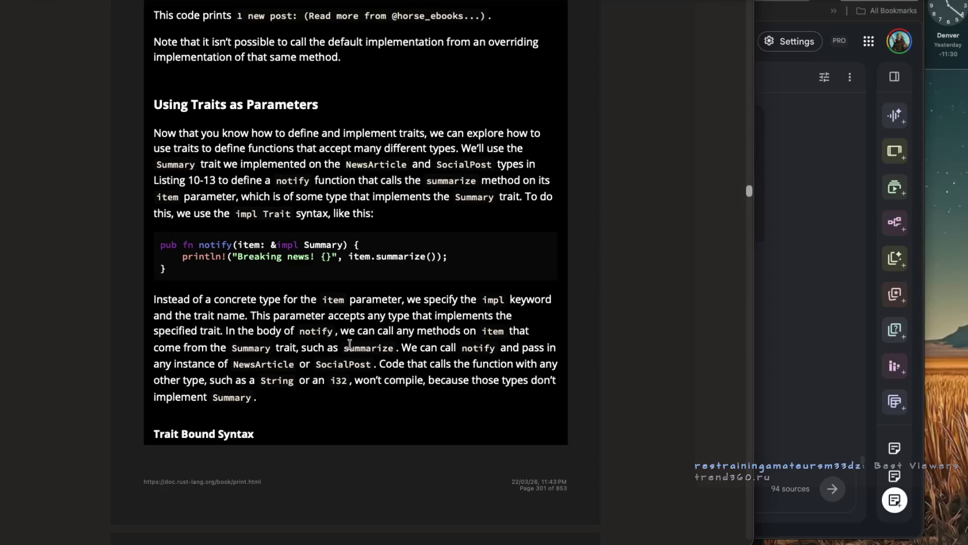
mouse_move(395, 348)
left_mouse_down()
mouse_move(517, 348)
mouse_move(258, 369)
left_mouse_up()
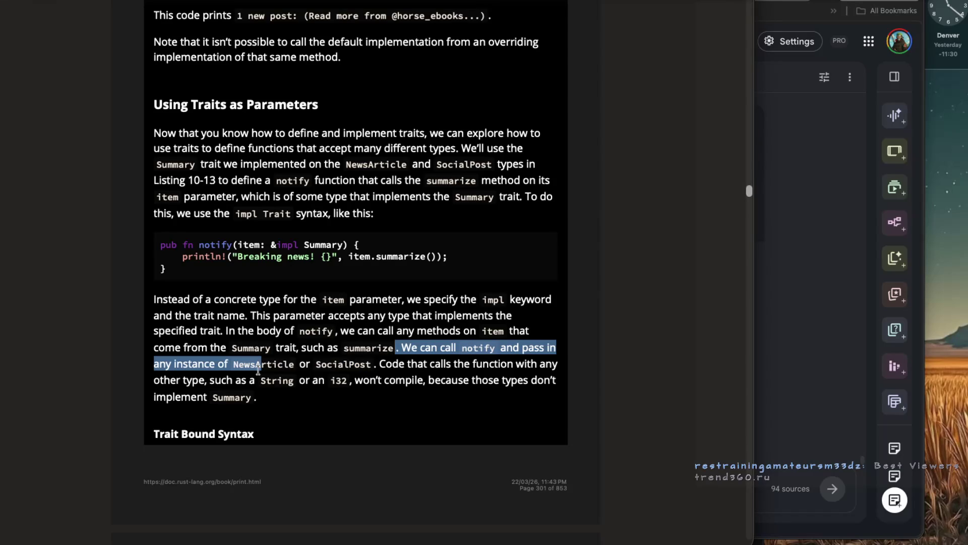
left_click(361, 371)
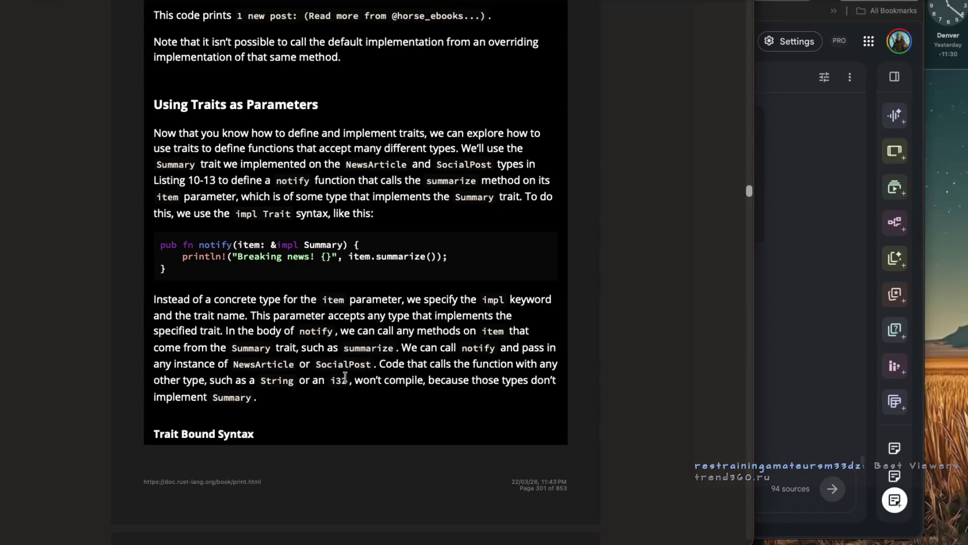
Highlight the won't-compile sentence in blue and colour 'String or an i32, won't compile' purple.
mouse_move(374, 364)
left_mouse_down()
mouse_move(368, 398)
mouse_move(261, 403)
left_mouse_up()
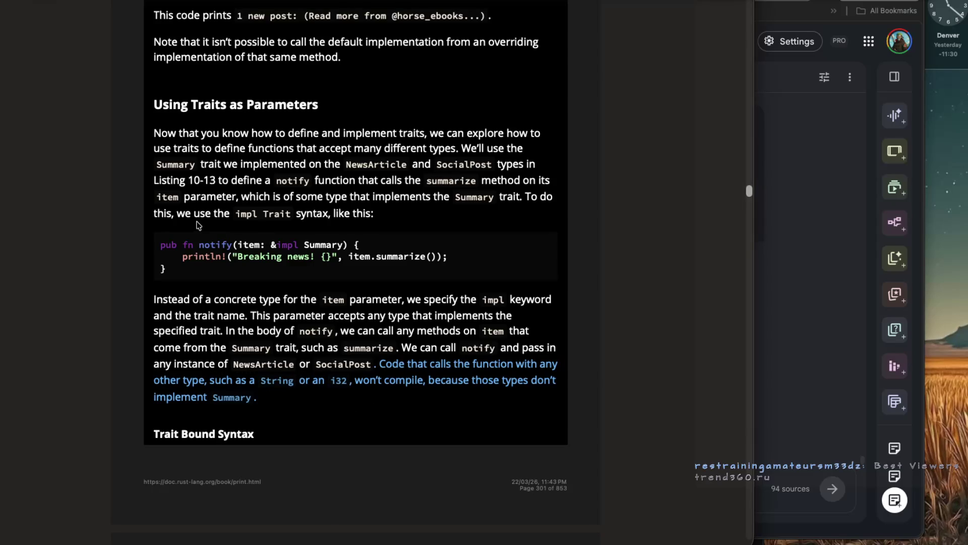
scroll(198, 220, "down", 1)
scroll(198, 220, "down", 1)
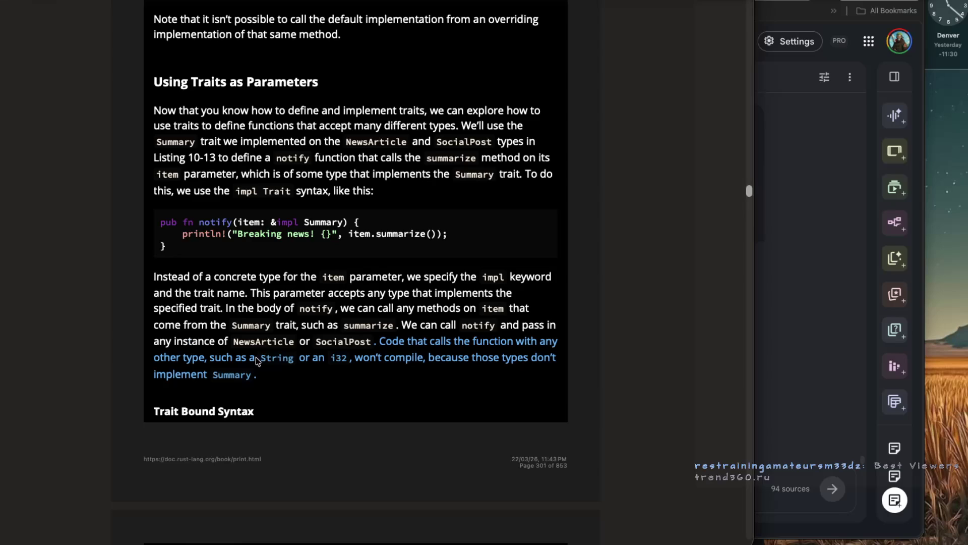
left_click_drag(294, 362, 424, 361)
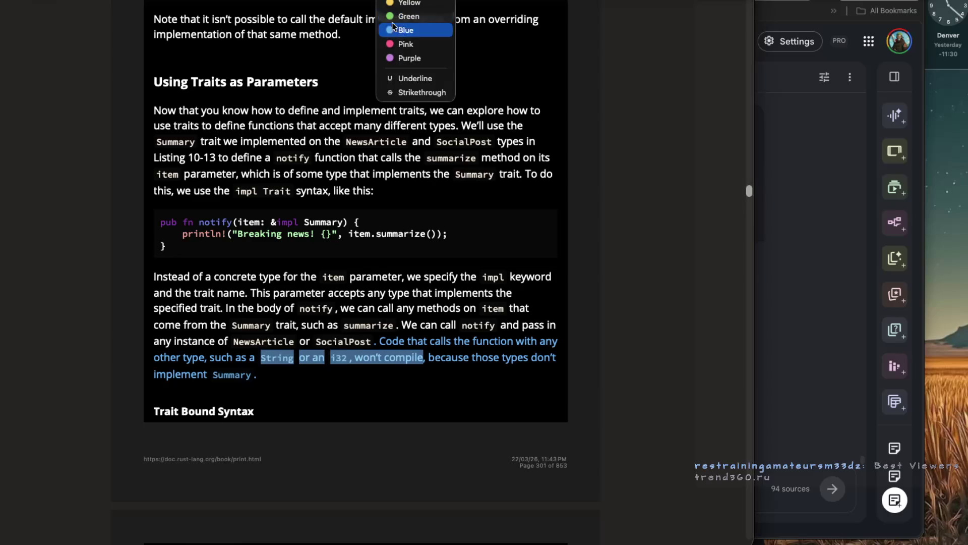
left_click(409, 59)
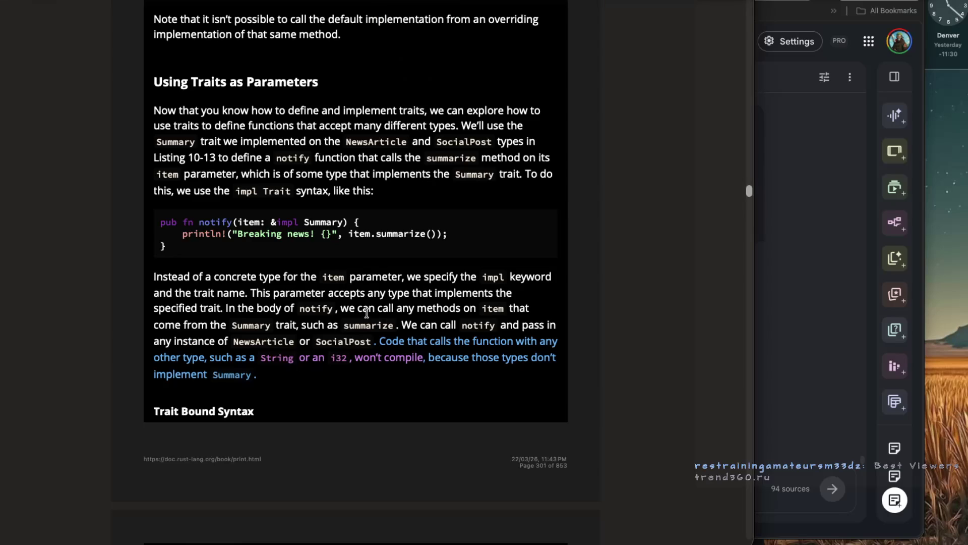
Scroll further down the book, then bring the NotebookLM chat window to the front.
scroll(364, 310, "down", 3)
scroll(364, 310, "down", 3)
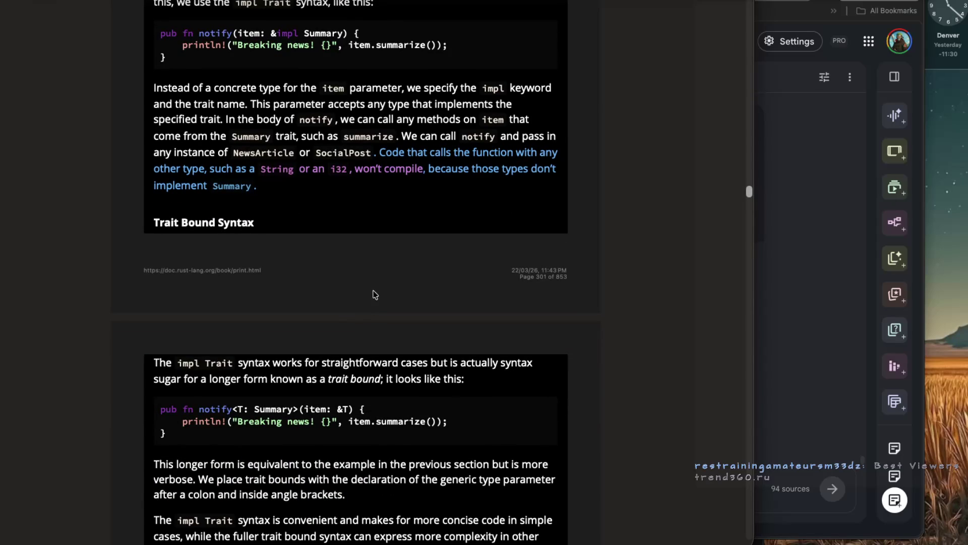
scroll(374, 295, "down", 2)
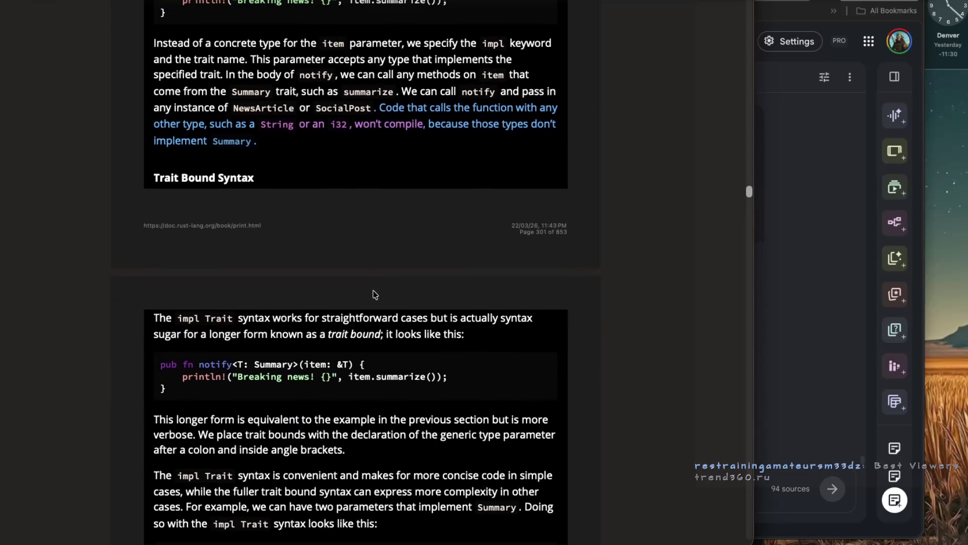
left_click(797, 14)
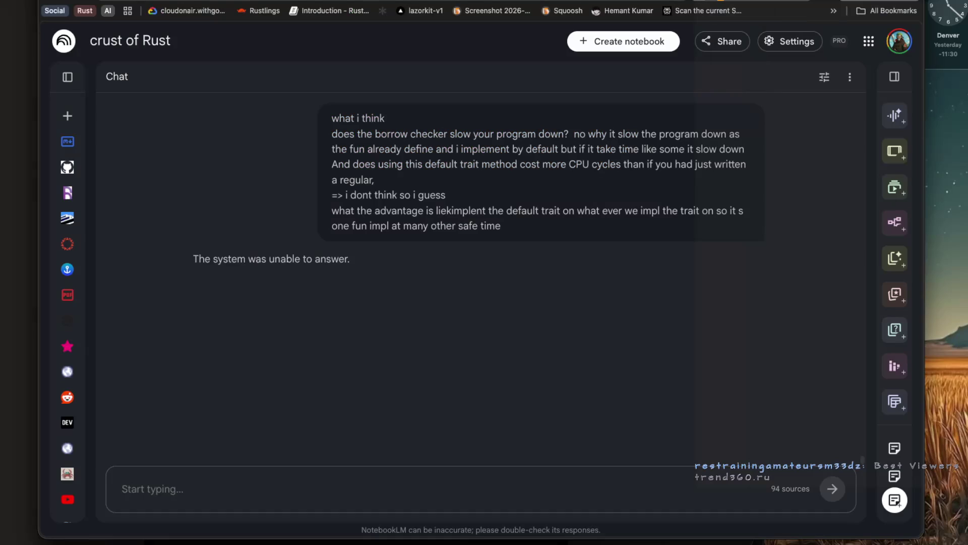
Switch to the already open Excalidraw whiteboard tab by searching 'excl' from a new tab.
key("ctrl+t")
type("excl")
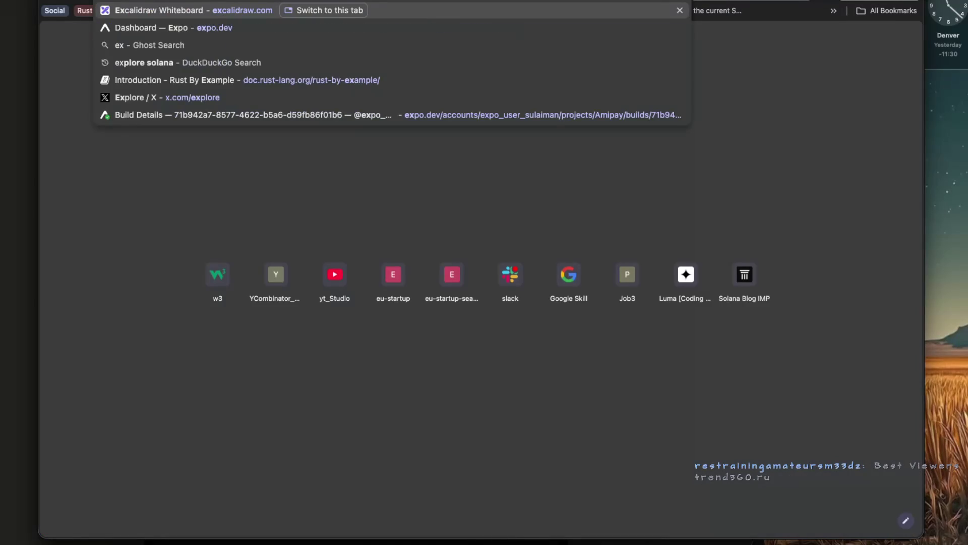
key("Return")
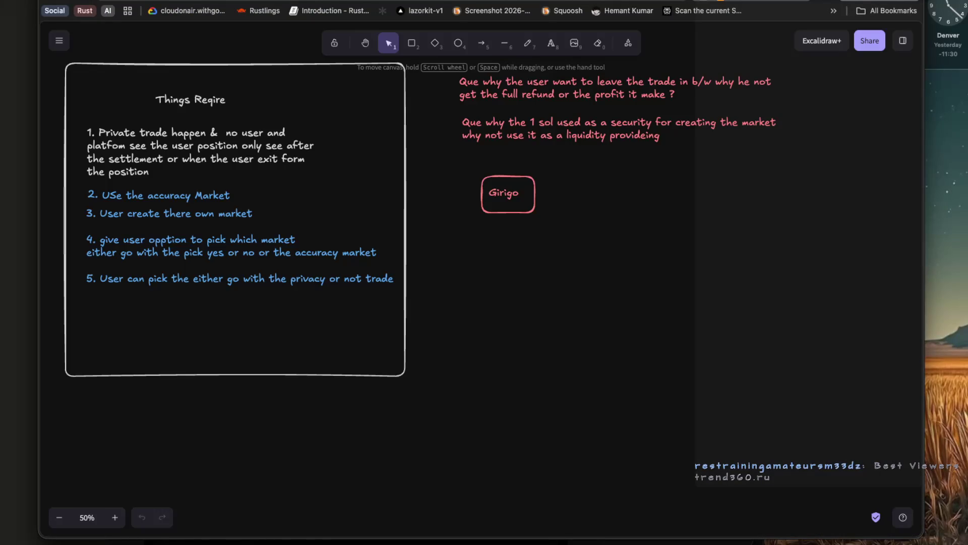
scroll(664, 197, "down", 3)
scroll(664, 197, "up", 3)
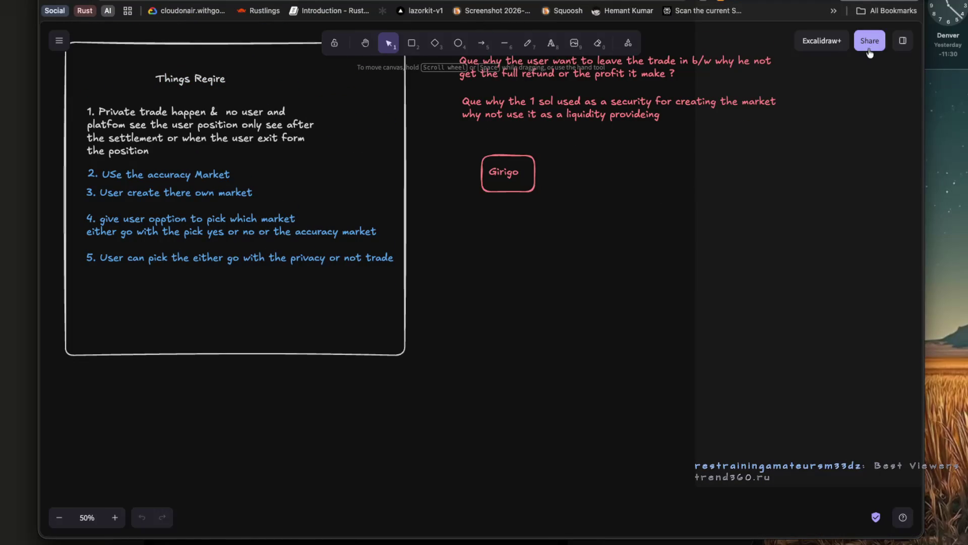
Search the canvas text for 'trait', find no matches, and close the sidebar.
left_click(903, 40)
left_click(772, 41)
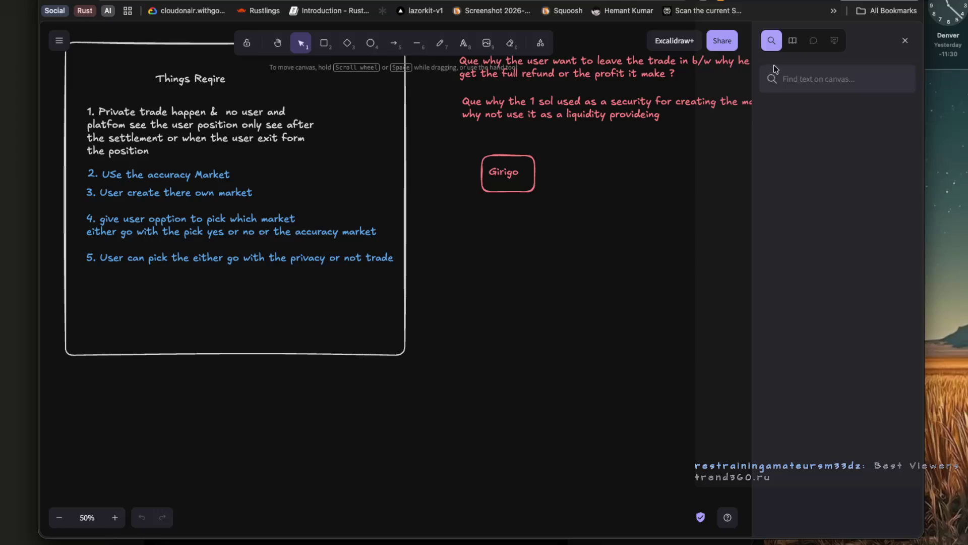
type("trait")
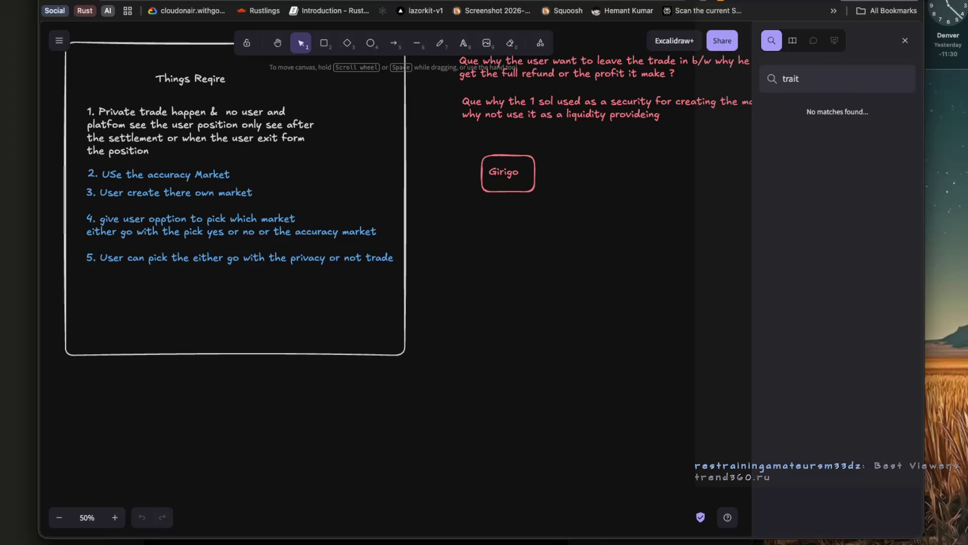
left_click(905, 40)
scroll(372, 217, "down", 5)
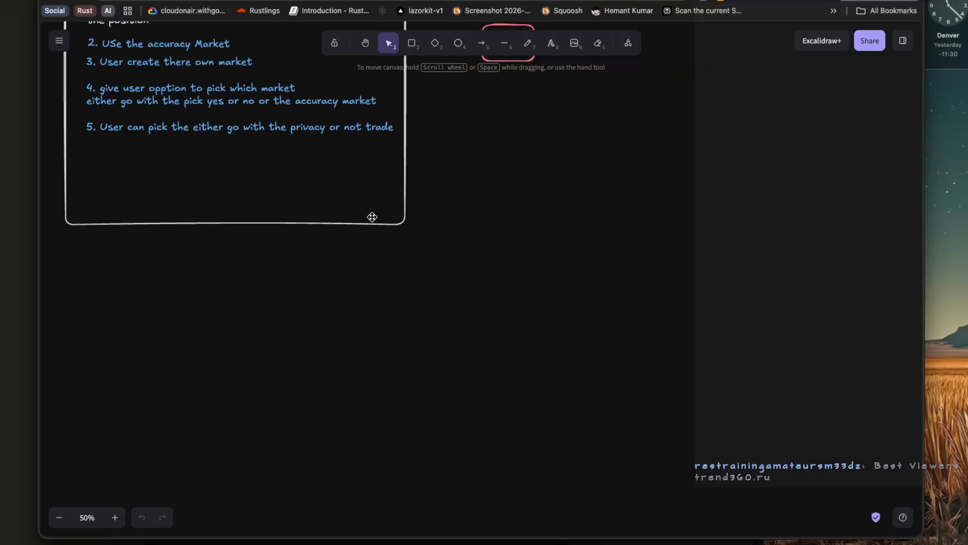
Add a 'Traits' text heading to the canvas, then switch to the schedule answer thread.
scroll(373, 217, "down", 3)
scroll(229, 221, "down", 3)
double_click(198, 144)
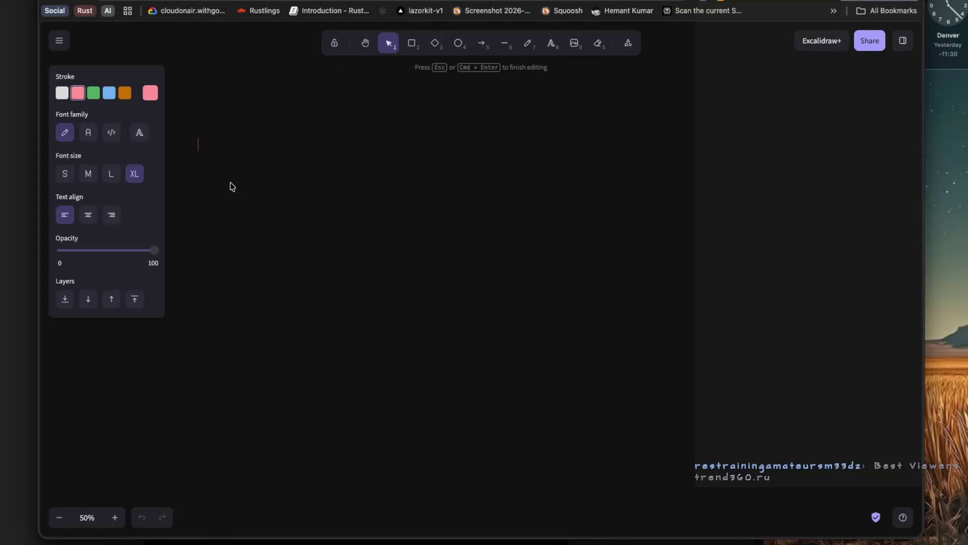
type("Traits")
scroll(315, 151, "left", 2)
left_click(302, 149)
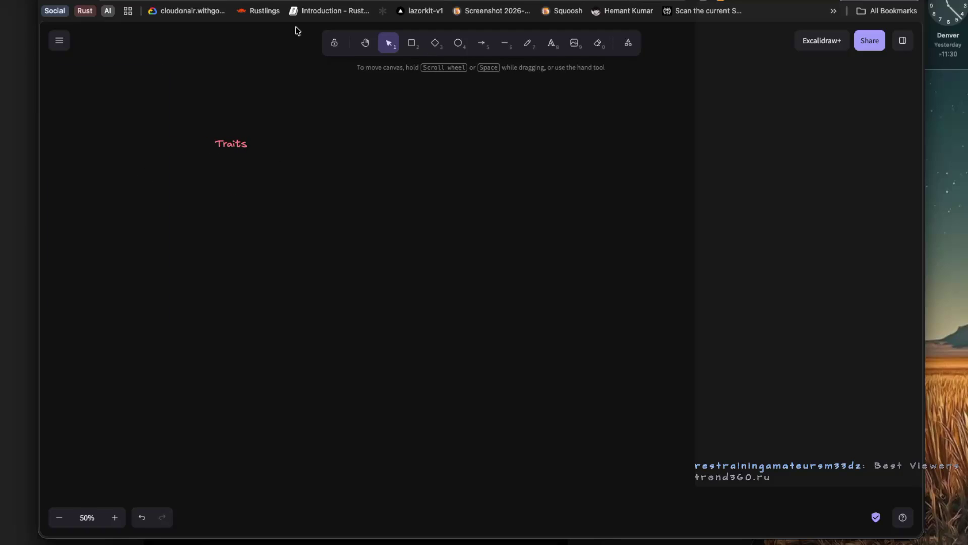
left_click(385, 2)
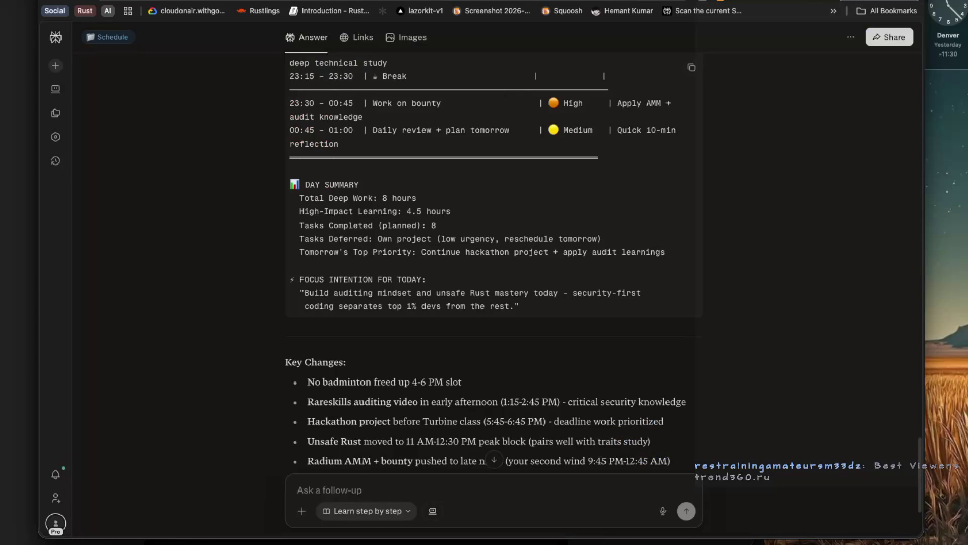
Check the Rust book at 'Using Traits as Parameters', then return to the Excalidraw canvas.
key("ctrl+Tab")
key("ctrl+Tab")
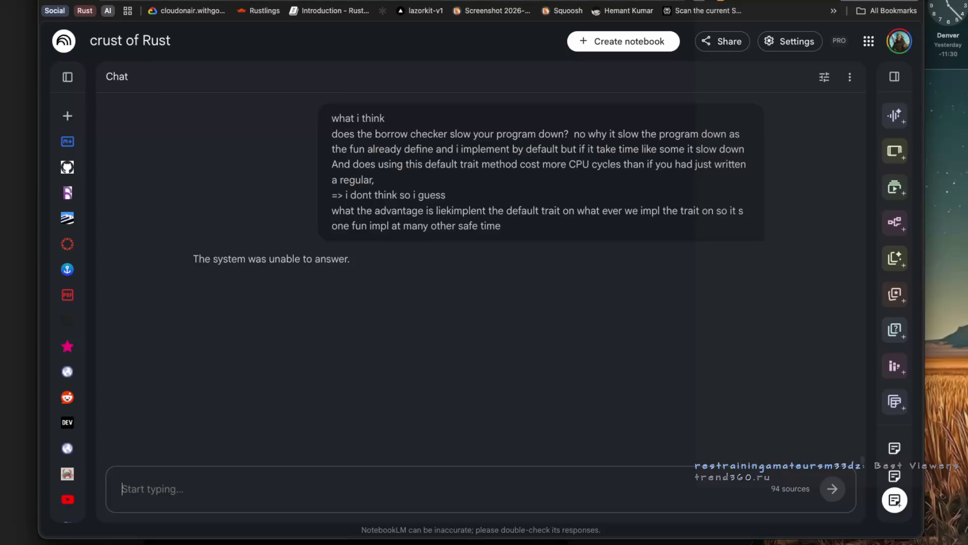
key("super+Tab")
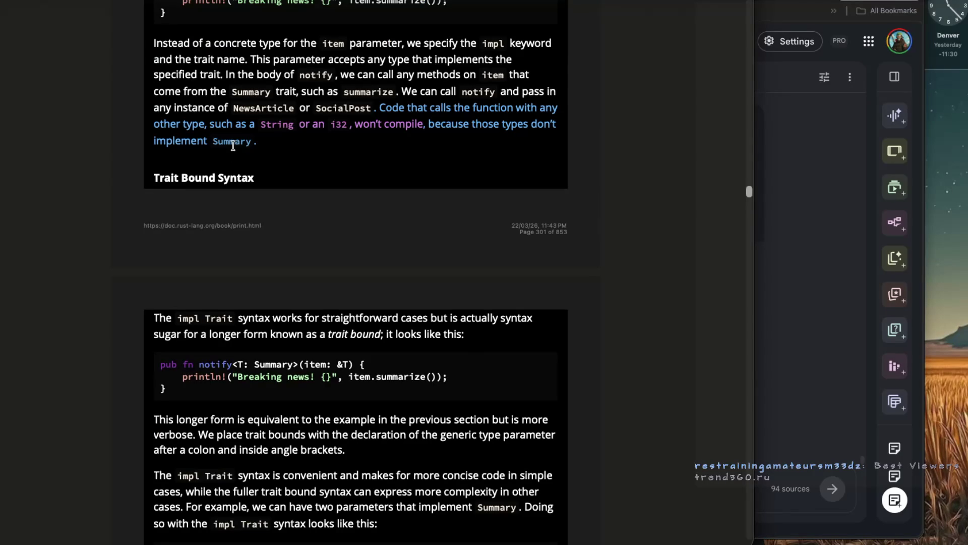
scroll(253, 215, "down", 1)
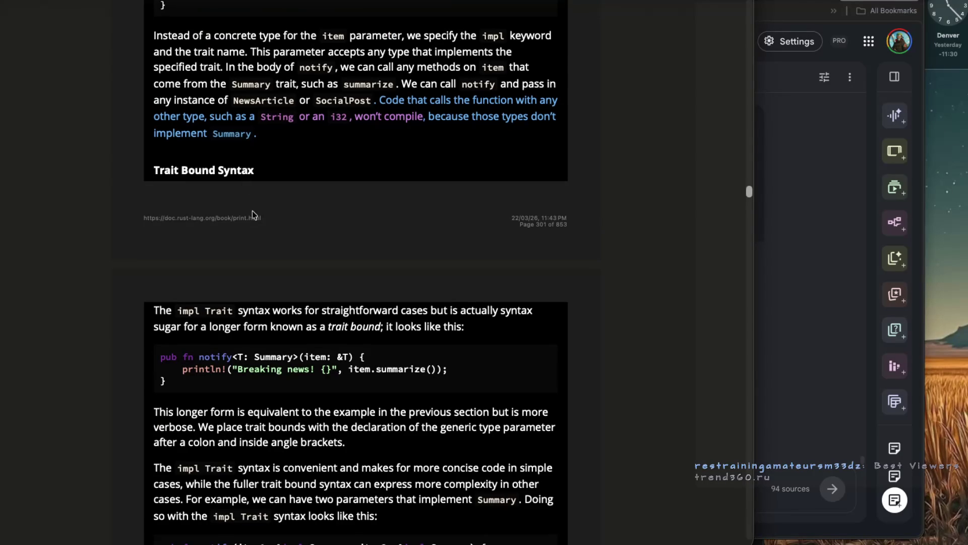
scroll(253, 211, "up", 5)
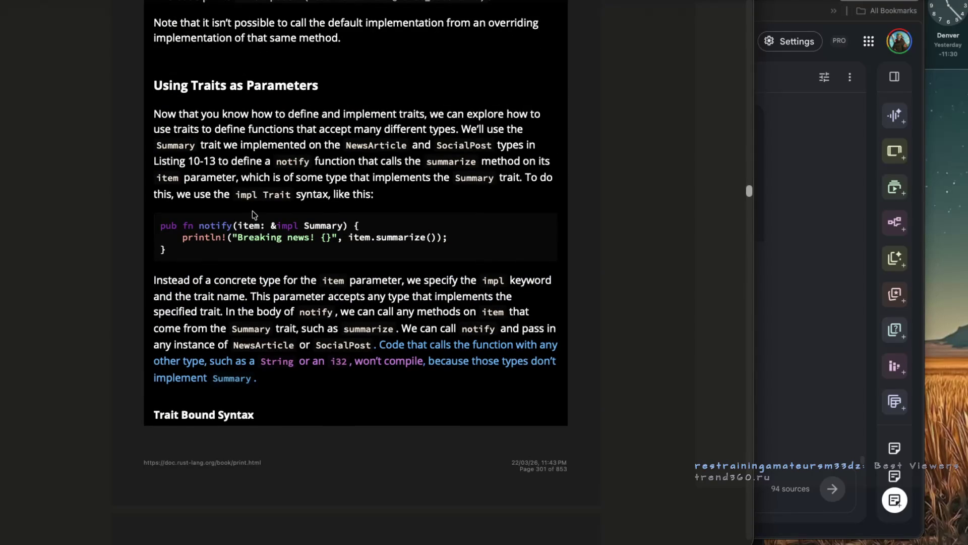
key("super+Tab")
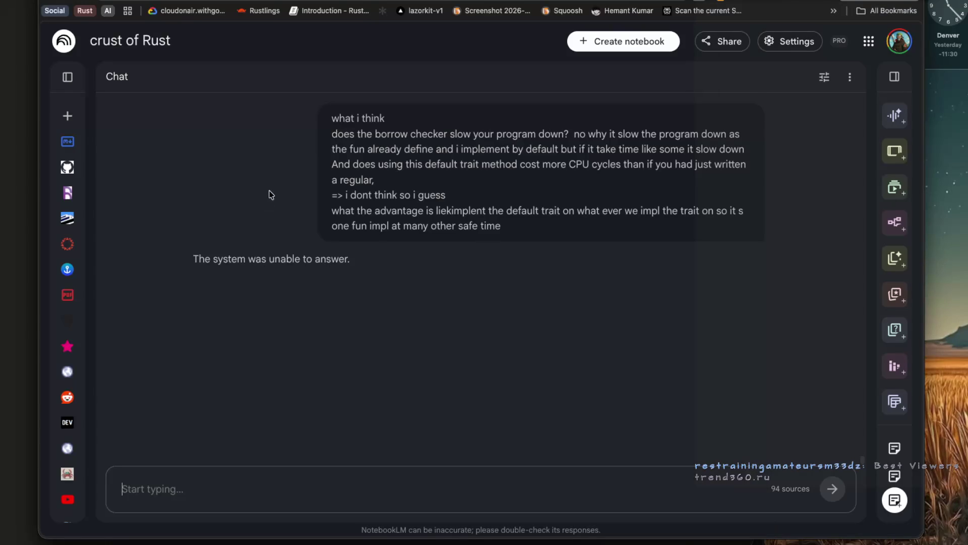
key("ctrl+Tab")
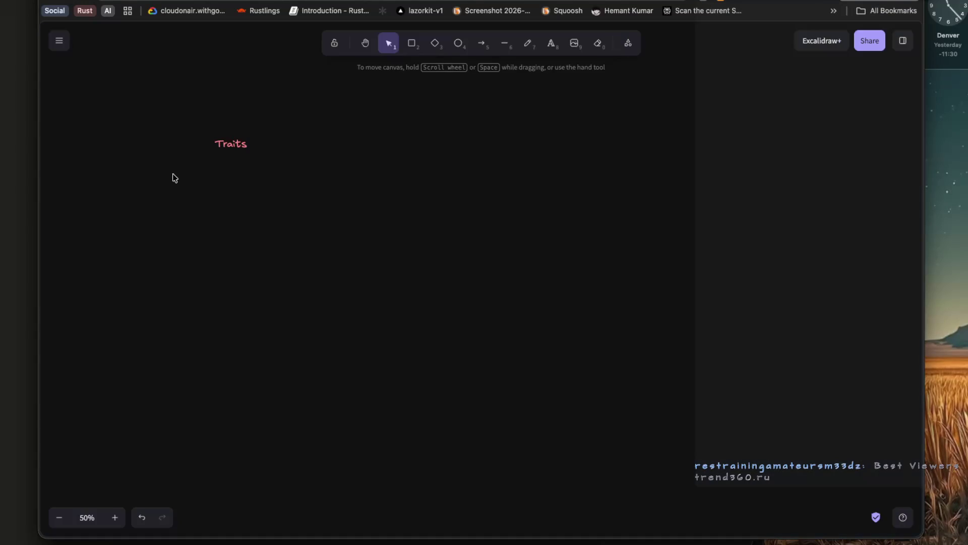
Start a text note below the Traits heading reading 'We can use the impl as the p'.
double_click(160, 167)
scroll(195, 202, "left", 3)
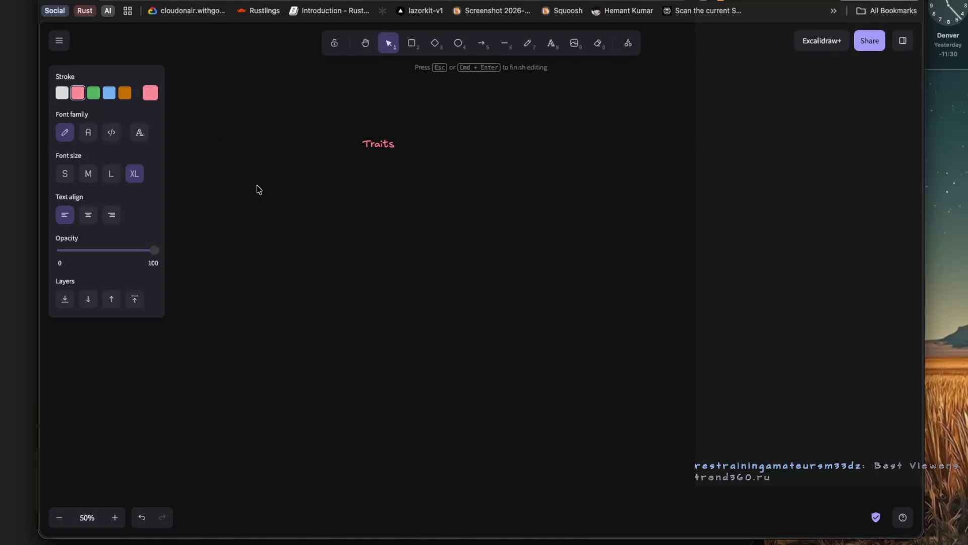
type("We can use the ")
type("mp")
key("BackSpace")
key("BackSpace")
type("impl as the")
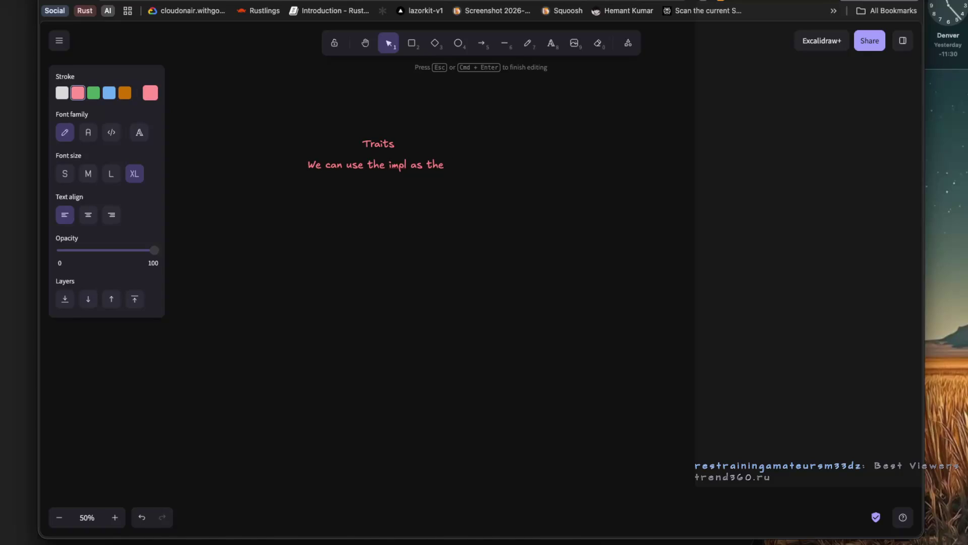
type("trait")
key("BackSpace")
key("BackSpace")
key("BackSpace")
type("p")
key("super+Tab")
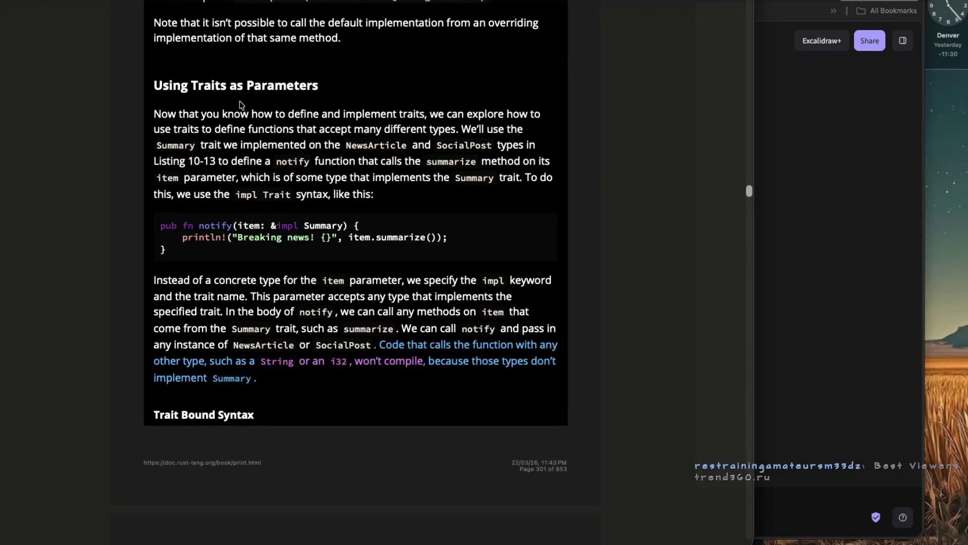
key("super+Tab")
Replace 'impl' with 'traits' and complete the word 'parameter' in the sentence.
left_click(398, 166)
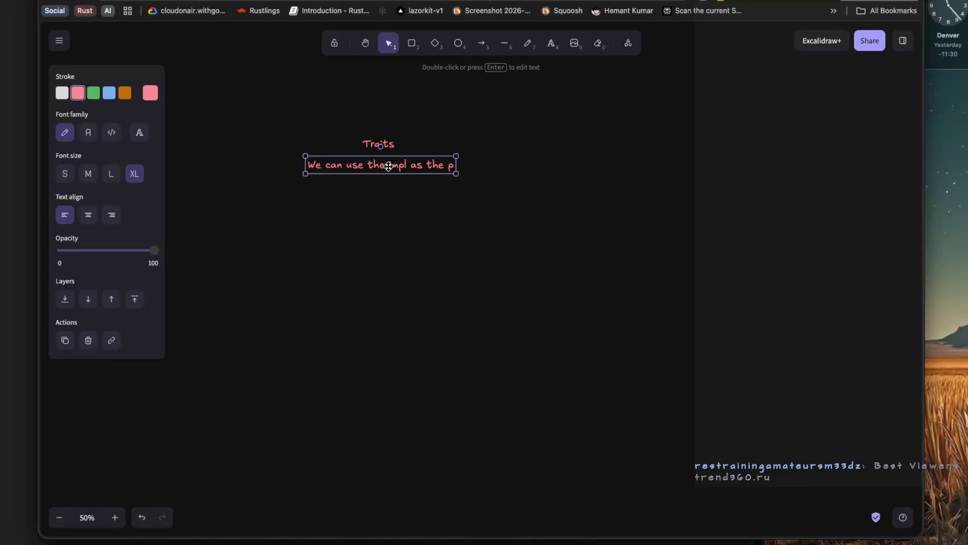
double_click(391, 166)
type("traits")
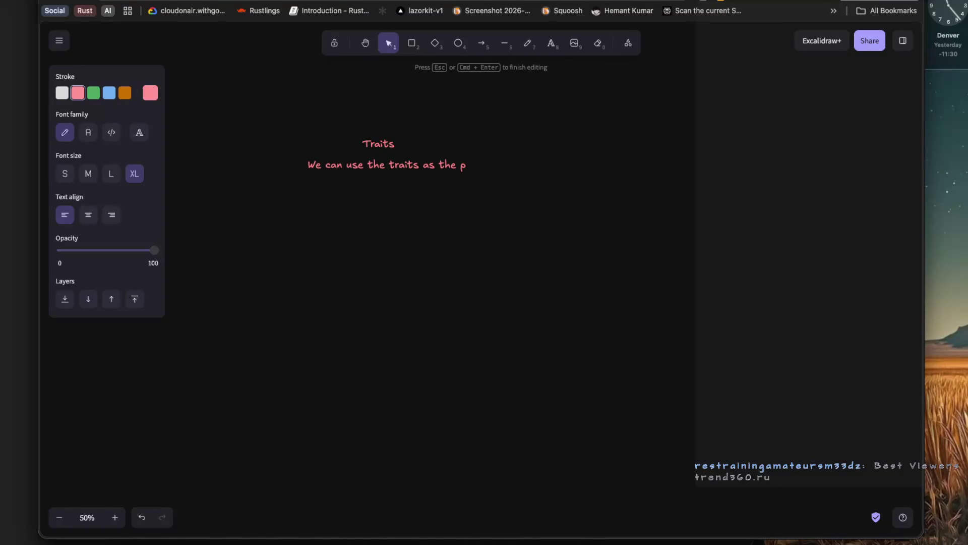
type("arameter")
key("super+Tab")
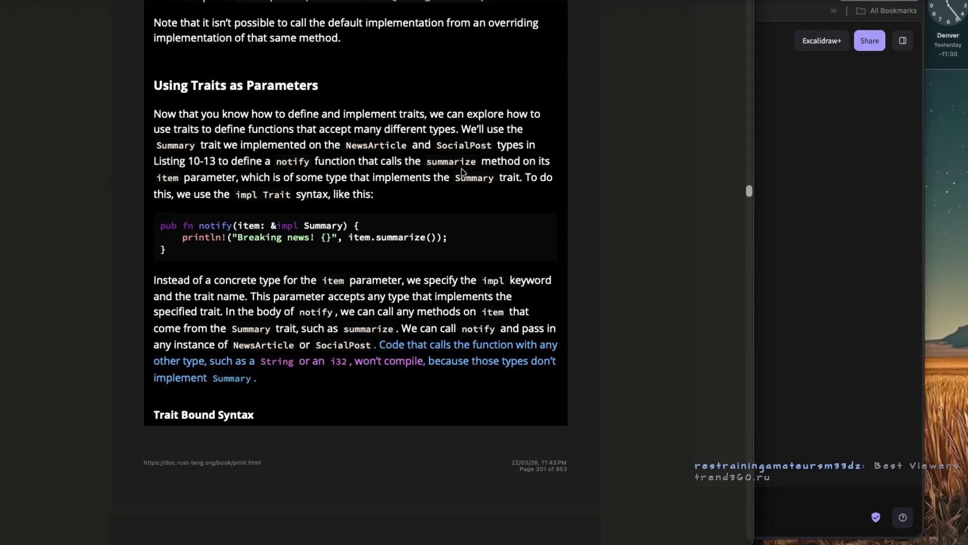
key("super+Tab")
Undo an accidental erase of the sentence and append 'as' to its end.
key("e")
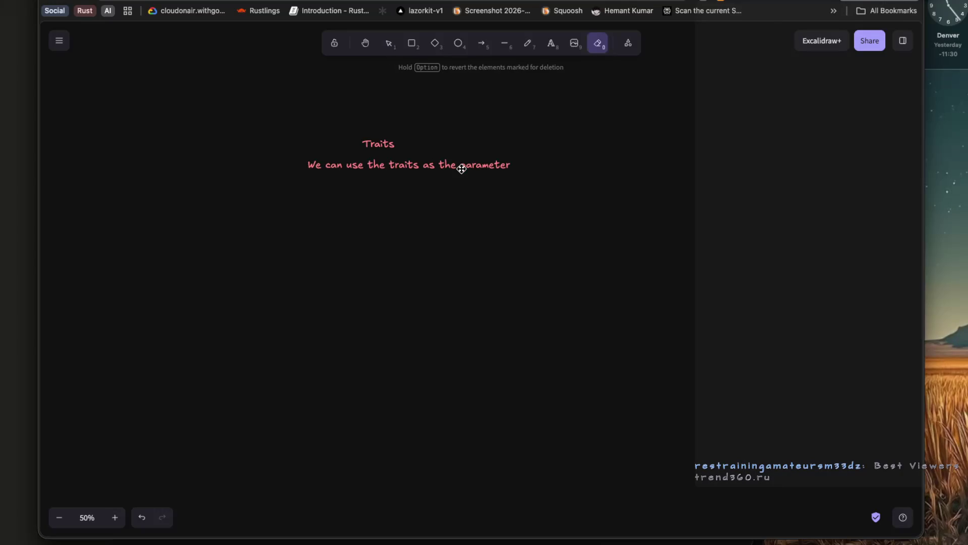
left_click(507, 166)
key("super+z")
key("v")
double_click(509, 169)
left_click(510, 169)
type("as")
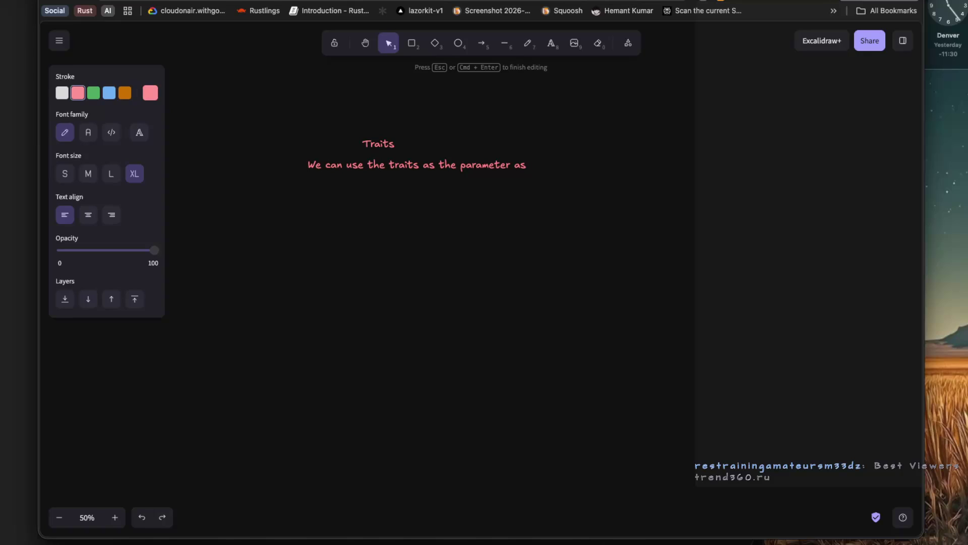
key("super+Tab")
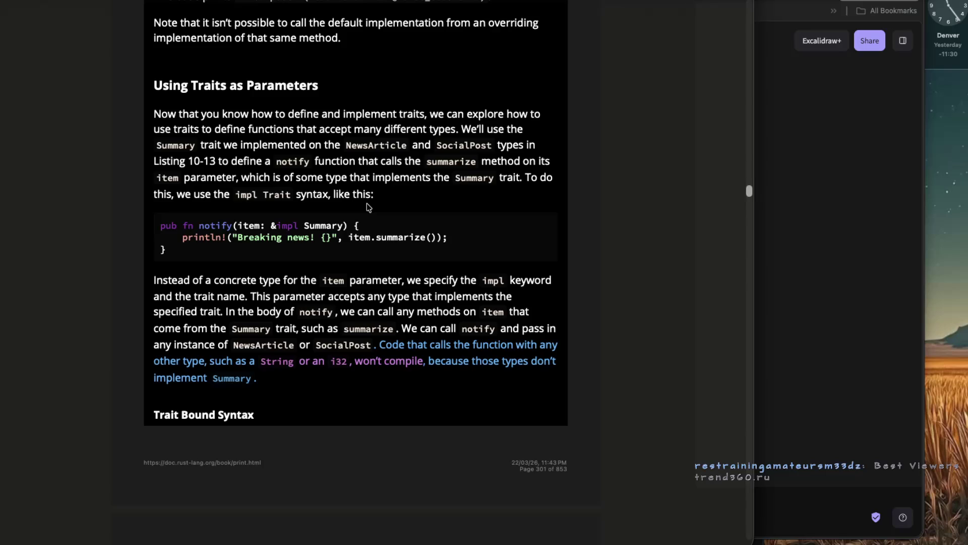
Copy the notify(item: &impl Summary) code from the book and paste it as blue text below the sentence.
left_click_drag(386, 161, 491, 162)
left_click(465, 175)
mouse_move(159, 226)
left_mouse_down()
mouse_move(191, 258)
mouse_move(169, 257)
left_mouse_up()
key("ctrl+c")
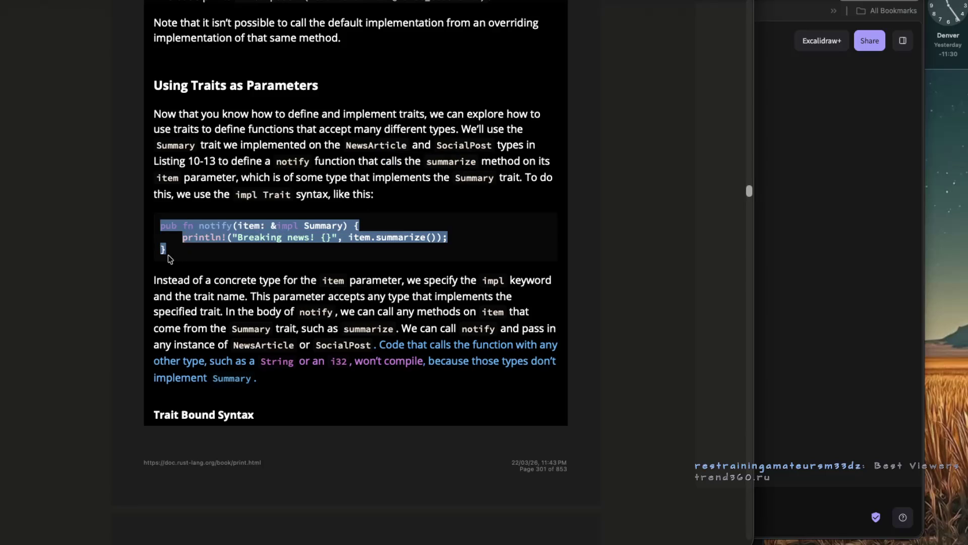
key("super+Tab")
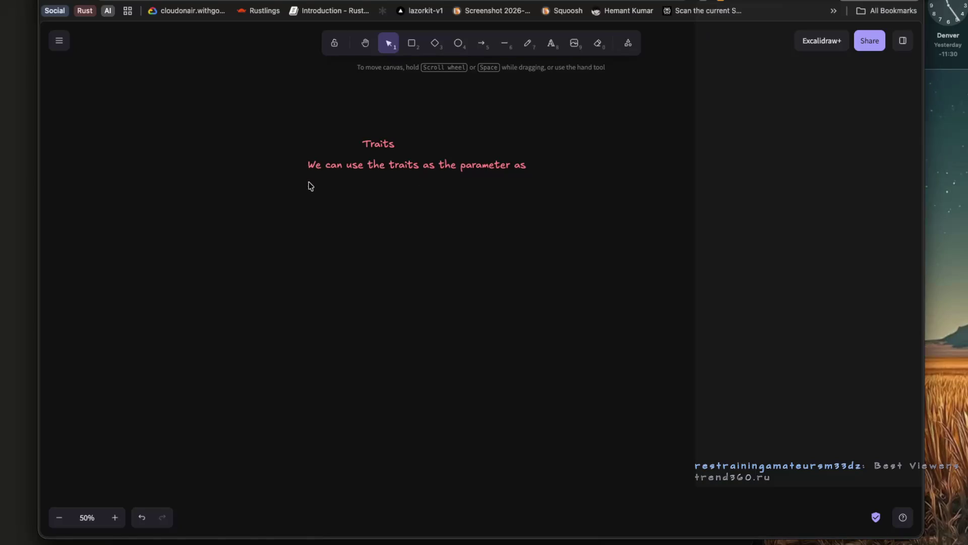
double_click(308, 185)
key("ctrl+v")
left_click(360, 233)
left_click(352, 193)
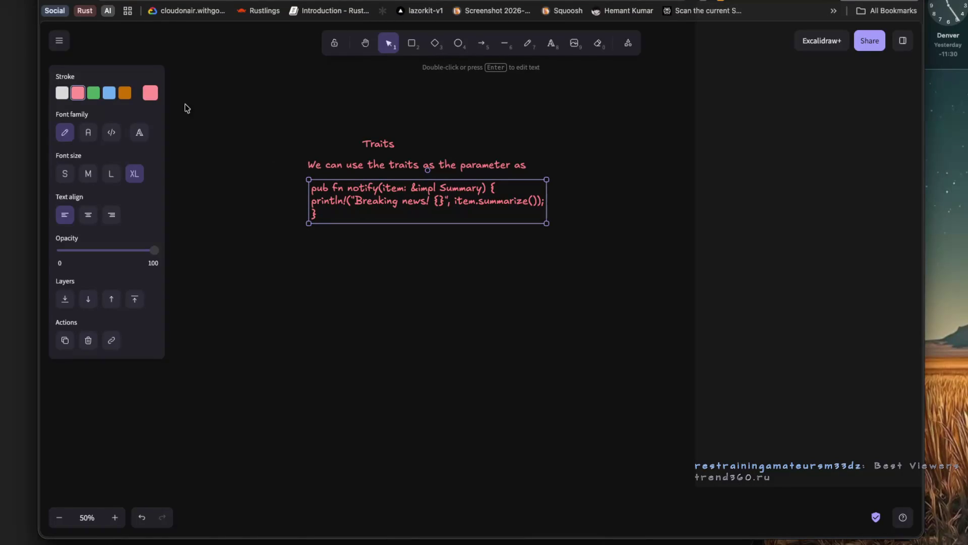
left_click(109, 93)
left_click(271, 247)
key("super+Tab")
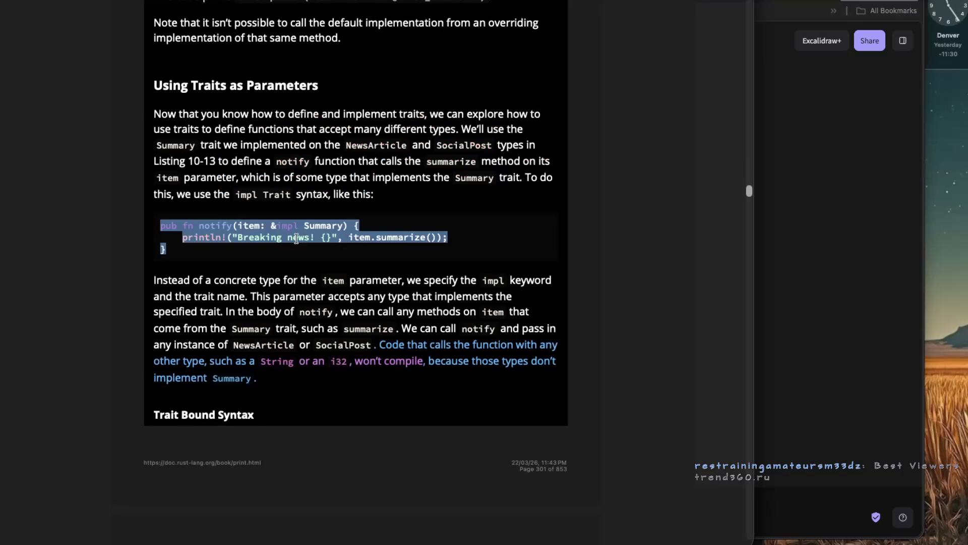
left_click(229, 192)
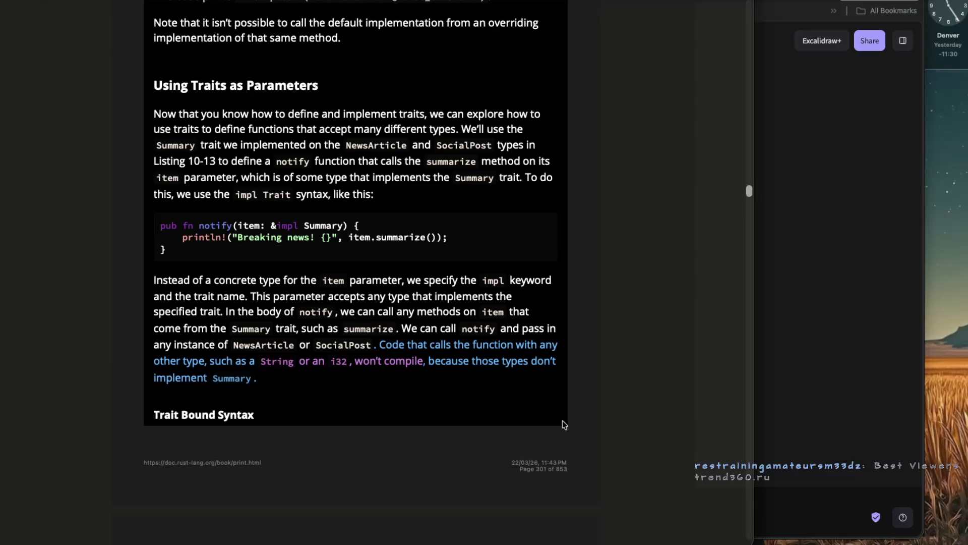
Scroll to Trait Bound Syntax and highlight the sentence calling impl Trait syntax sugar.
scroll(401, 331, "down", 3)
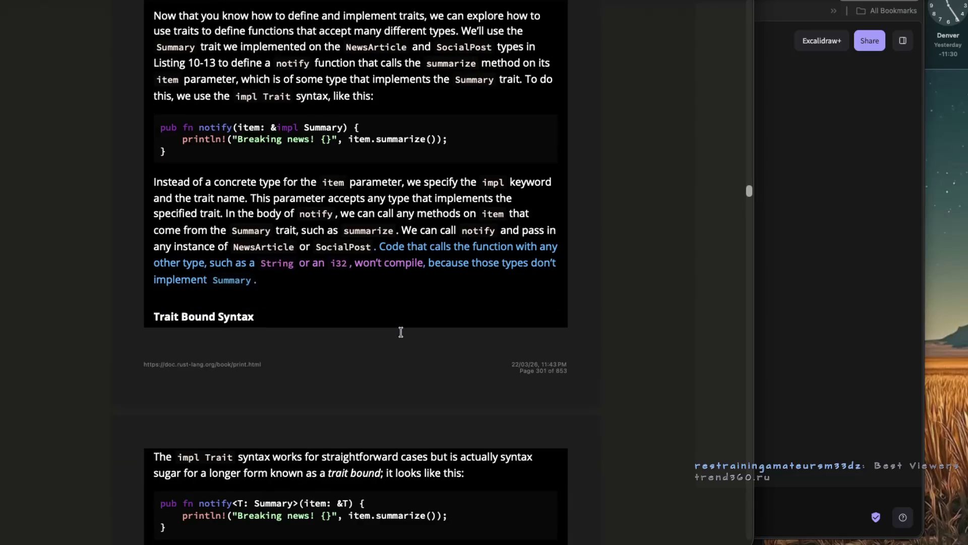
scroll(397, 383, "down", 1)
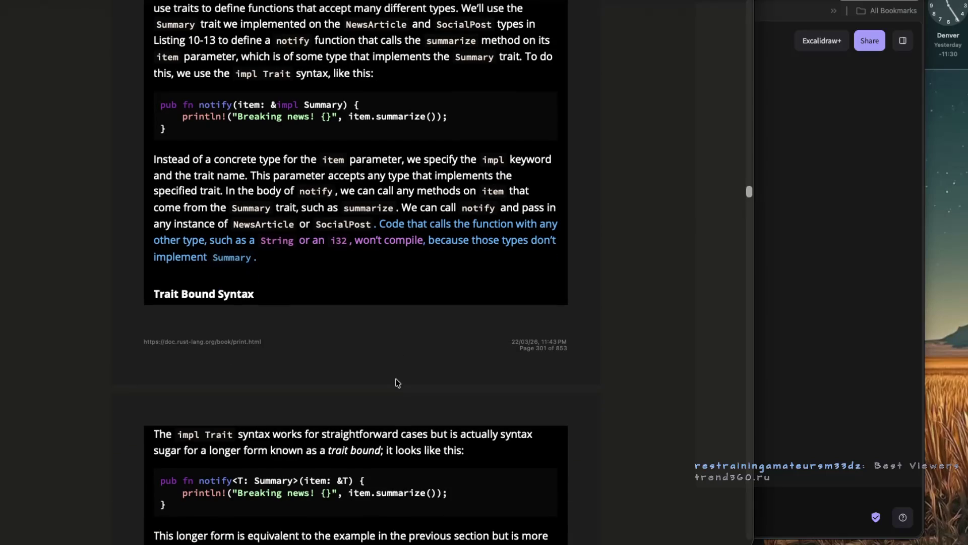
scroll(397, 383, "down", 3)
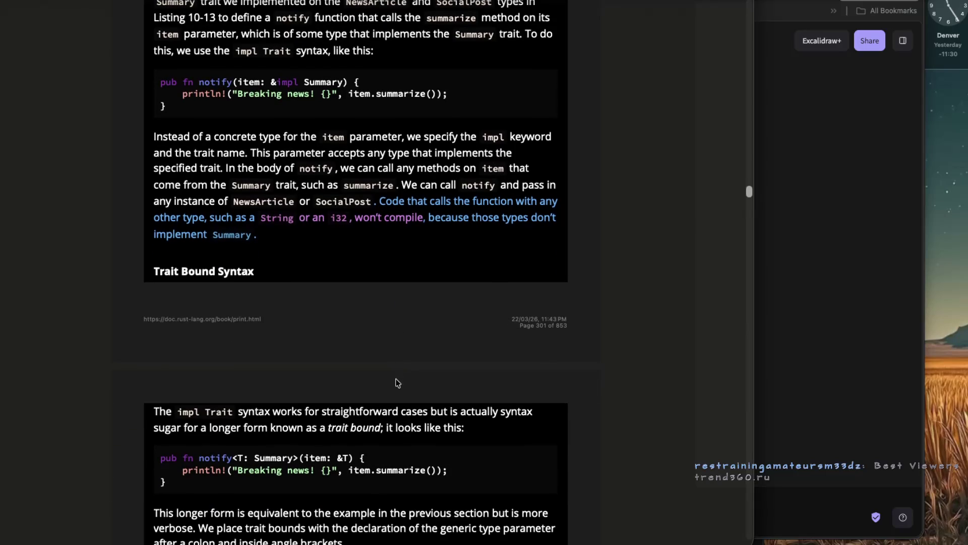
scroll(397, 383, "down", 7)
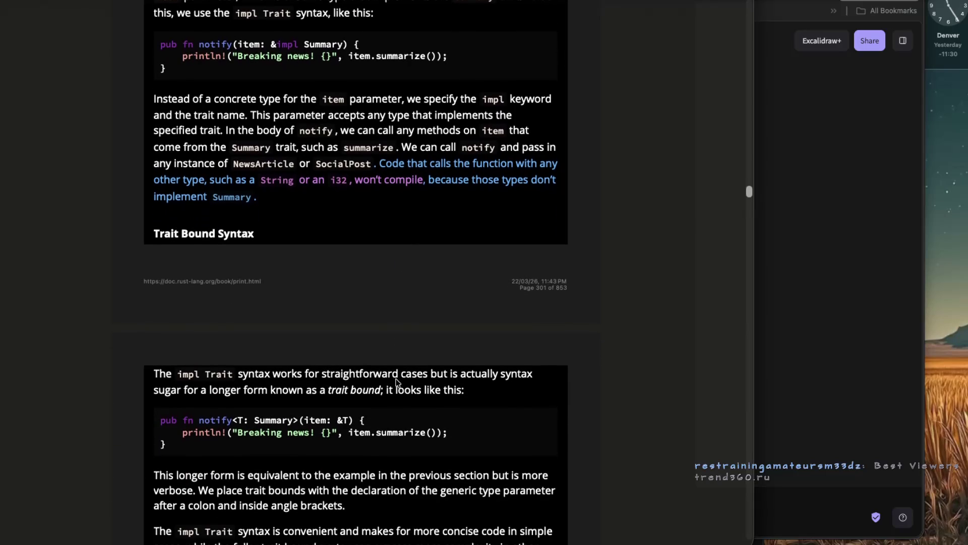
scroll(397, 383, "down", 4)
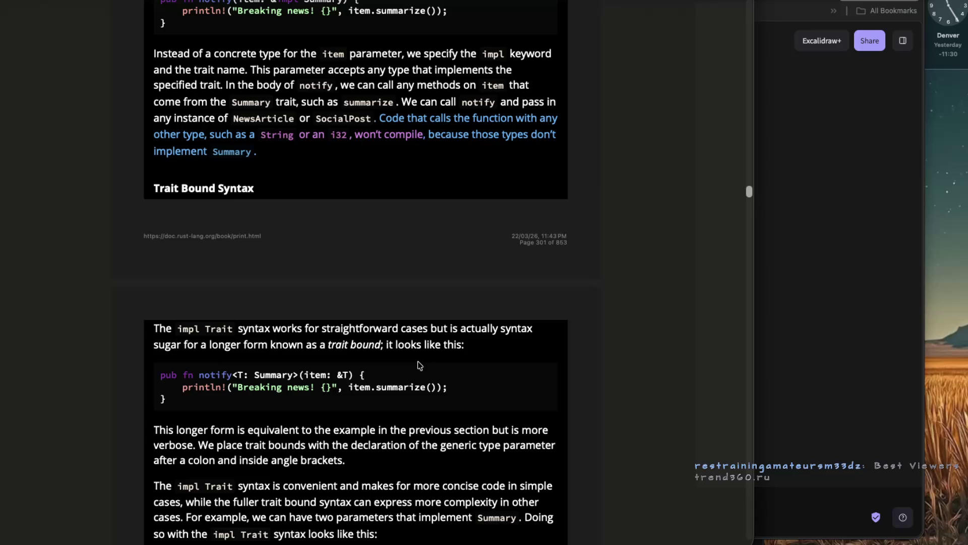
mouse_move(430, 330)
left_mouse_down()
mouse_move(516, 334)
mouse_move(219, 348)
left_mouse_up()
left_click(252, 348)
Read the impl Trait paragraph, selecting its opening lines and the word 'bound'.
scroll(172, 403, "down", 1)
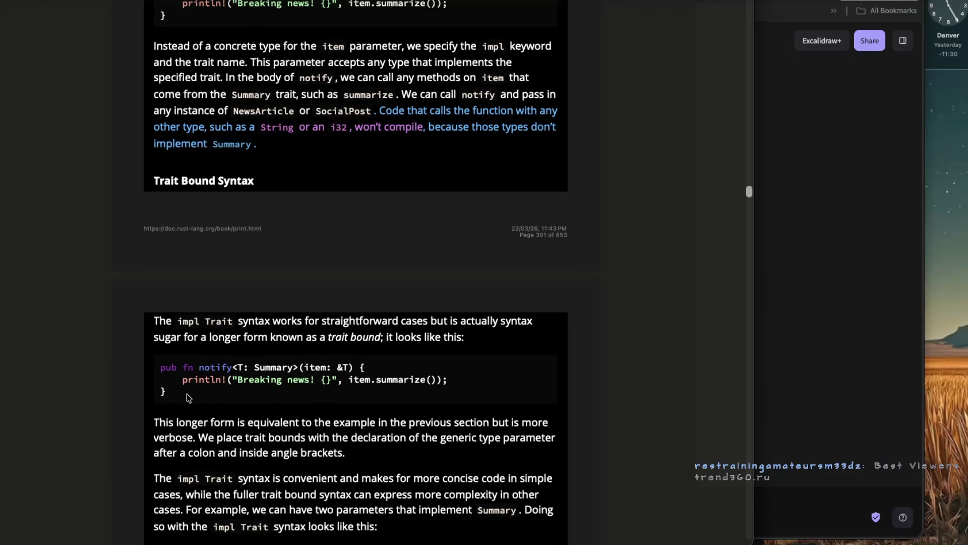
left_click_drag(159, 323, 414, 328)
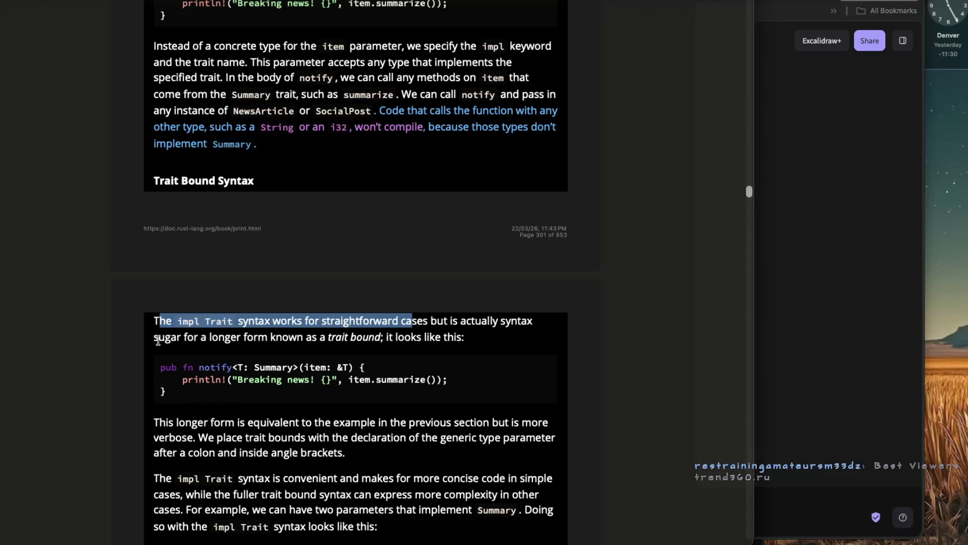
left_click_drag(158, 337, 210, 340)
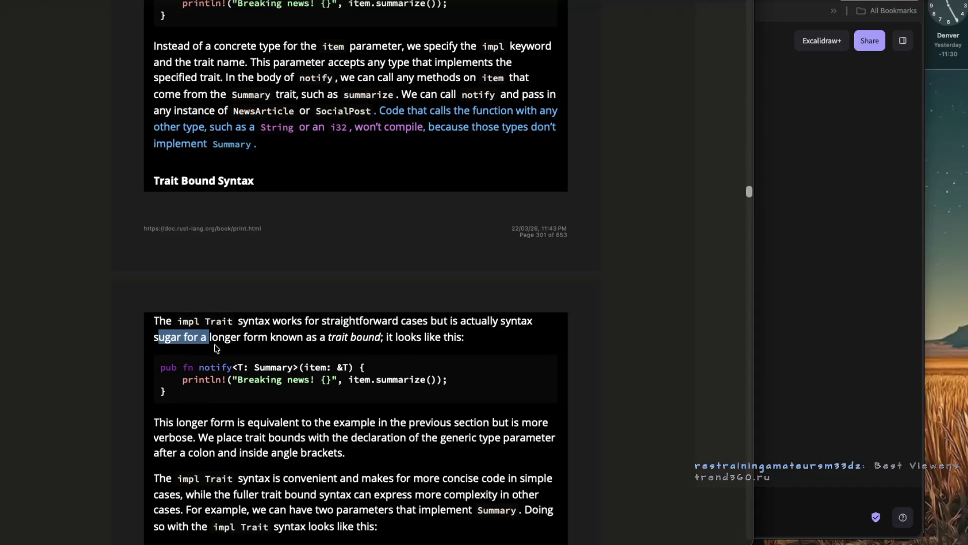
double_click(363, 341)
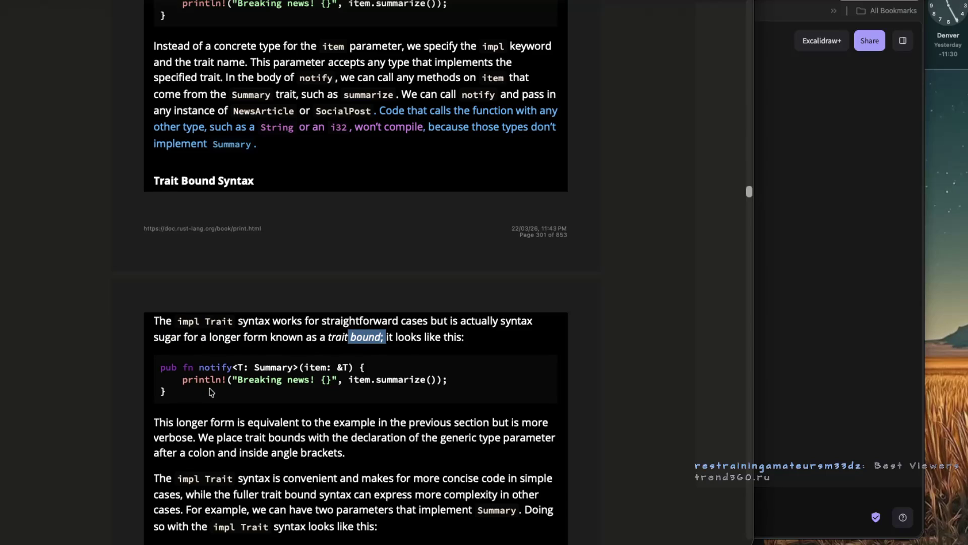
scroll(211, 393, "up", 1)
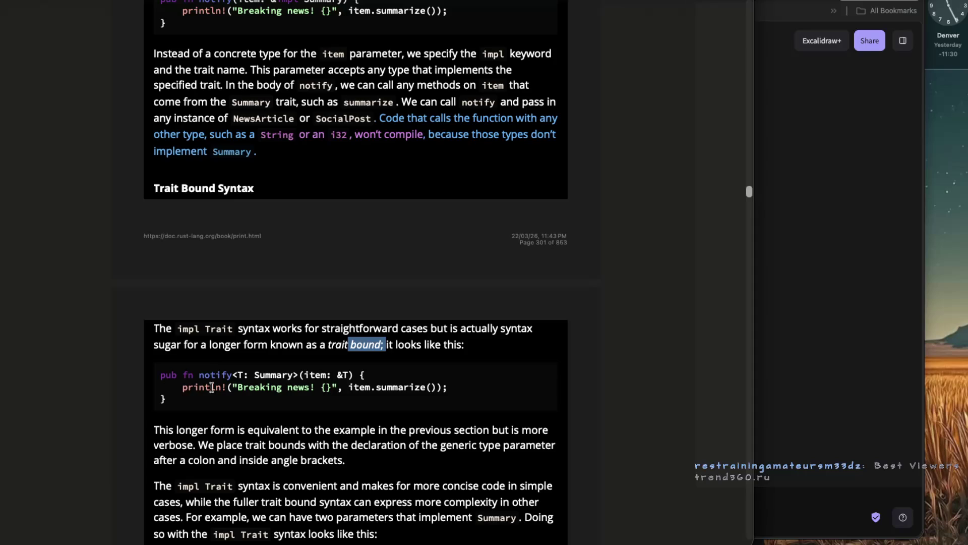
key("super+Tab")
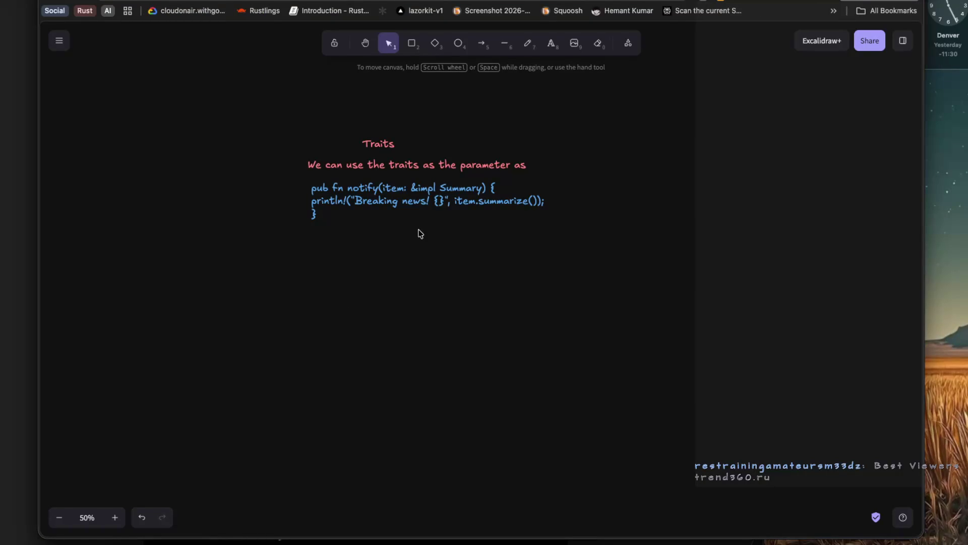
Select 'item: &T' in the book's trait bound example, then return to the Traits notes.
key("super+Tab")
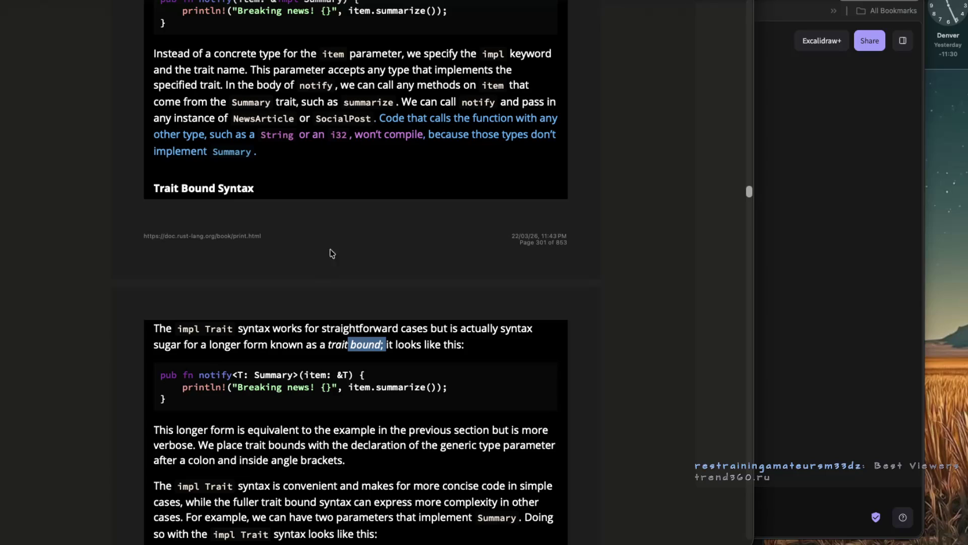
mouse_move(193, 328)
left_mouse_down()
mouse_move(520, 329)
mouse_move(178, 348)
mouse_move(201, 350)
left_mouse_up()
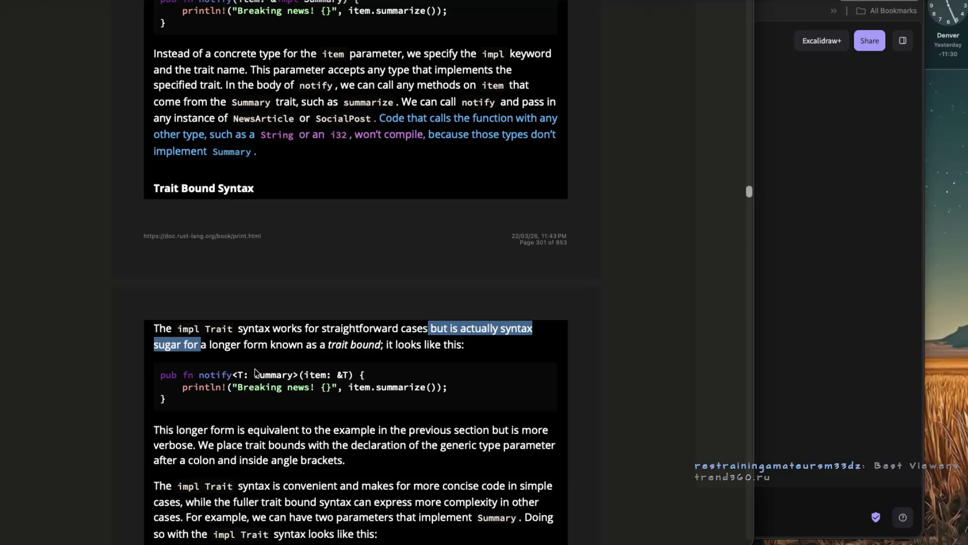
mouse_move(304, 375)
left_mouse_down()
mouse_move(282, 375)
mouse_move(359, 375)
left_mouse_up()
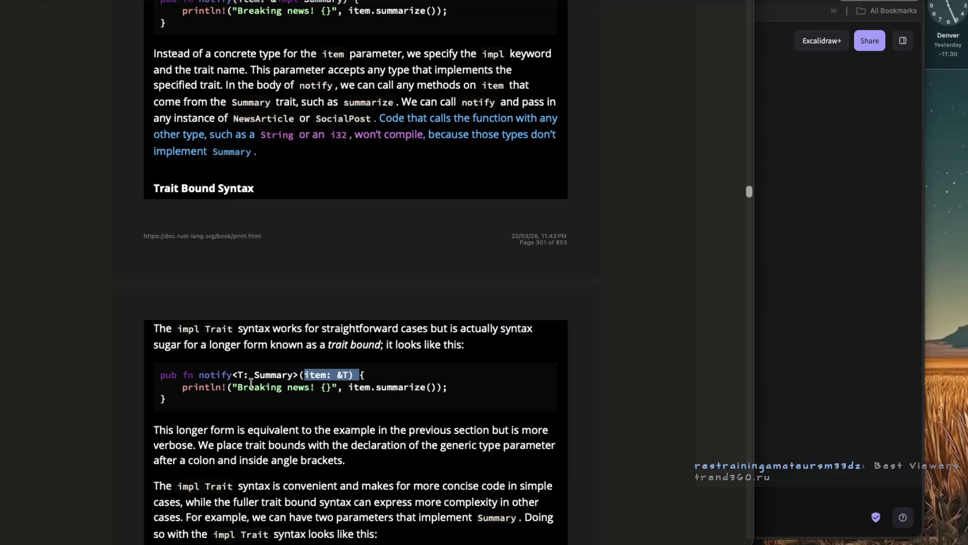
key("super+Tab")
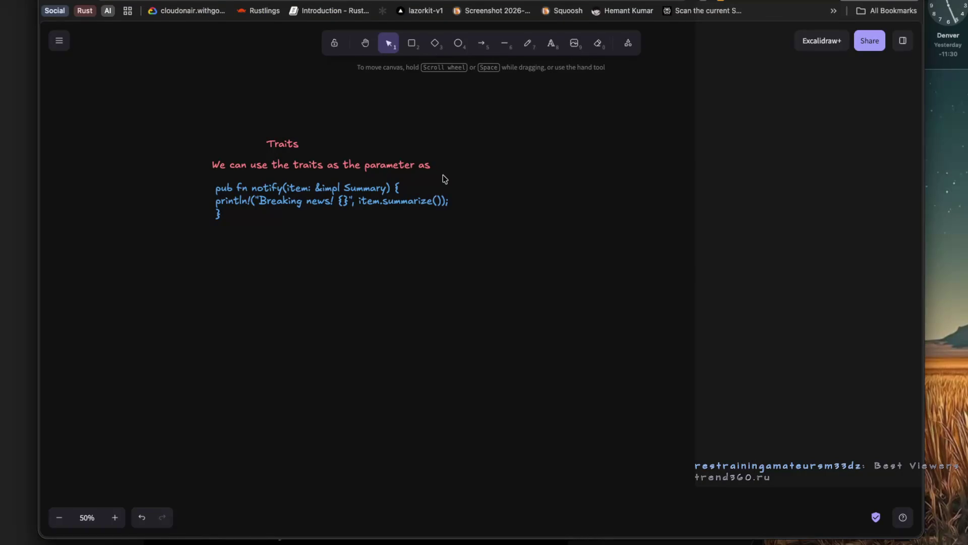
Draw a blue elbow arrow looping in from the right down to the &impl Summary parameter.
left_click(482, 43)
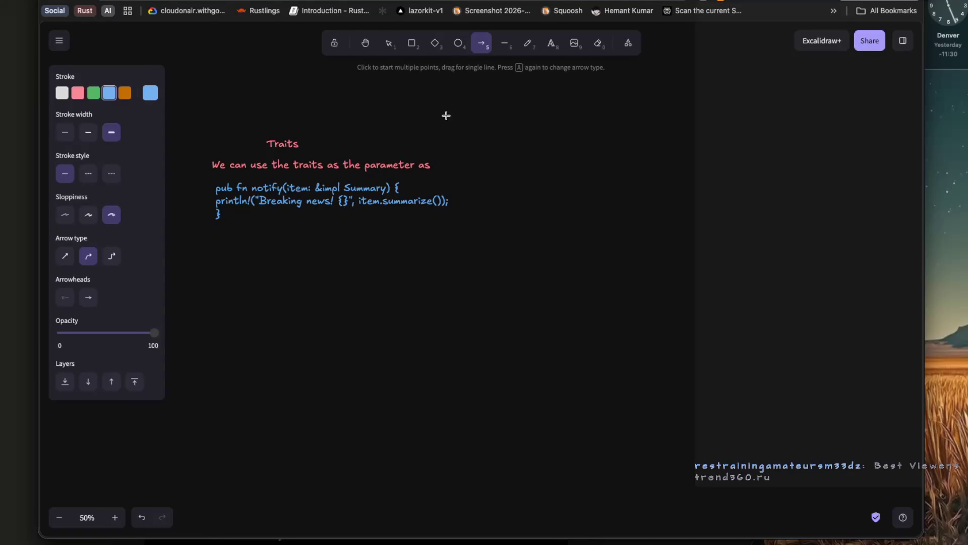
mouse_move(405, 190)
left_mouse_down()
mouse_move(541, 197)
mouse_move(409, 194)
left_mouse_up()
left_click_drag(538, 201, 541, 193)
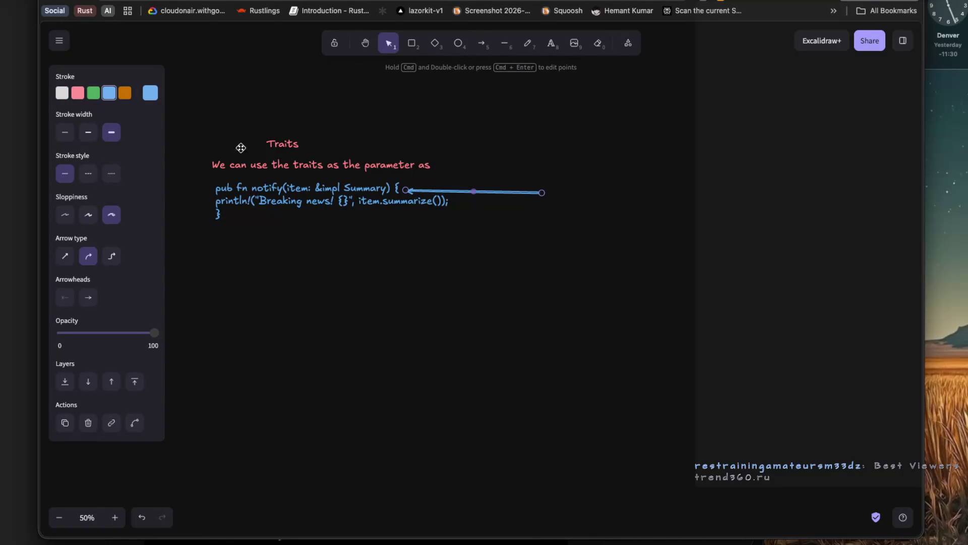
left_click(111, 256)
left_click_drag(452, 195, 336, 184)
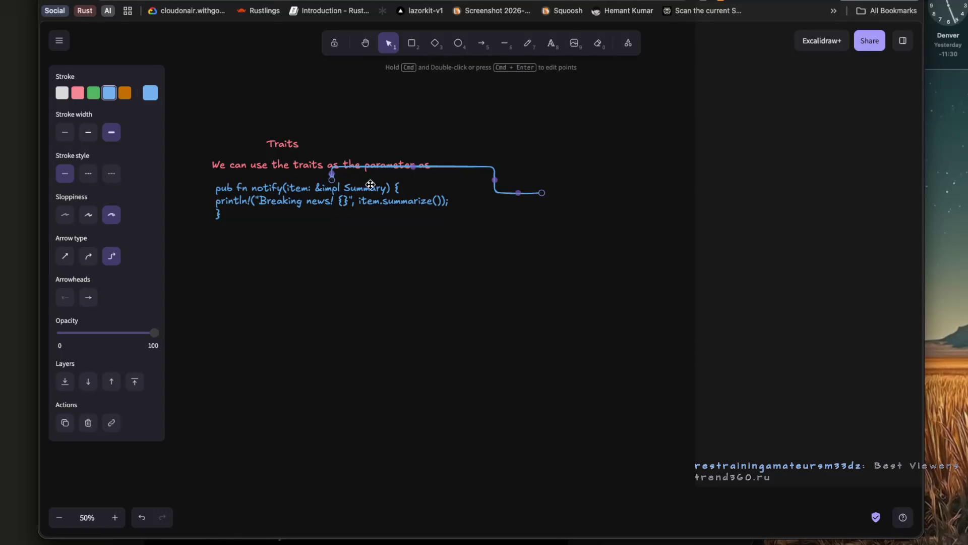
mouse_move(542, 195)
left_mouse_down()
mouse_move(512, 238)
mouse_move(463, 255)
mouse_move(344, 260)
mouse_move(480, 251)
mouse_move(528, 219)
mouse_move(510, 240)
left_mouse_up()
double_click(541, 233)
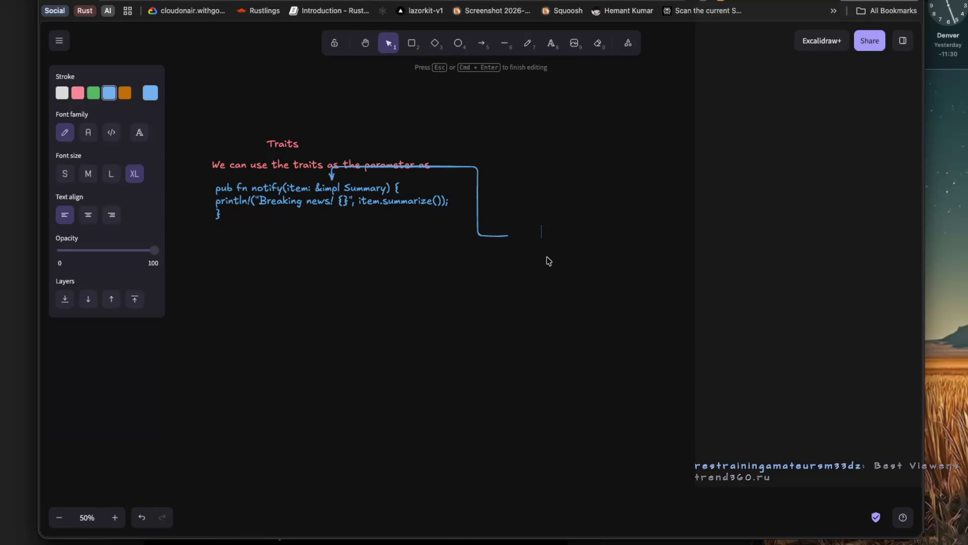
Edit the arrow's note so it reads 'its is a longer form known as'.
type("its ")
type("ge")
key("super+Tab")
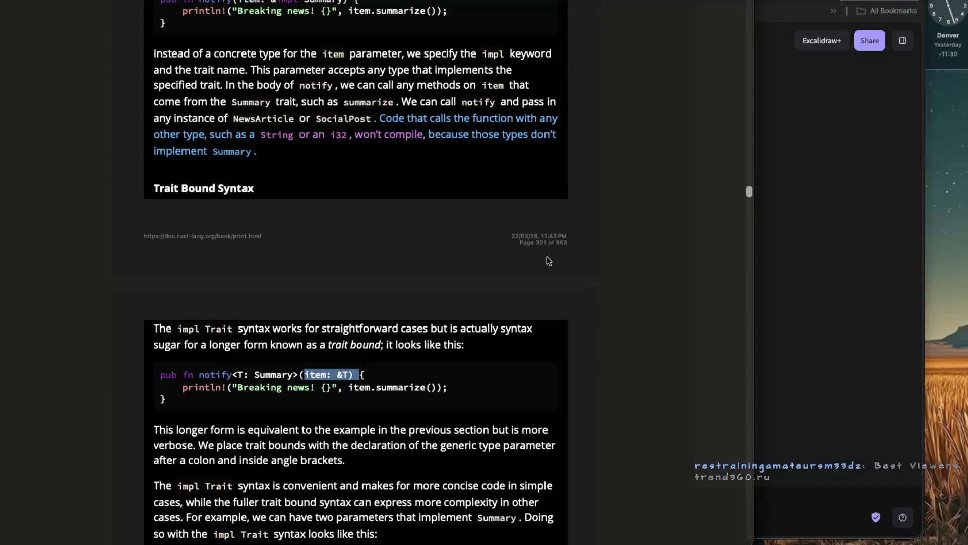
key("super+Tab")
key("super+Tab")
key("super+Tab")
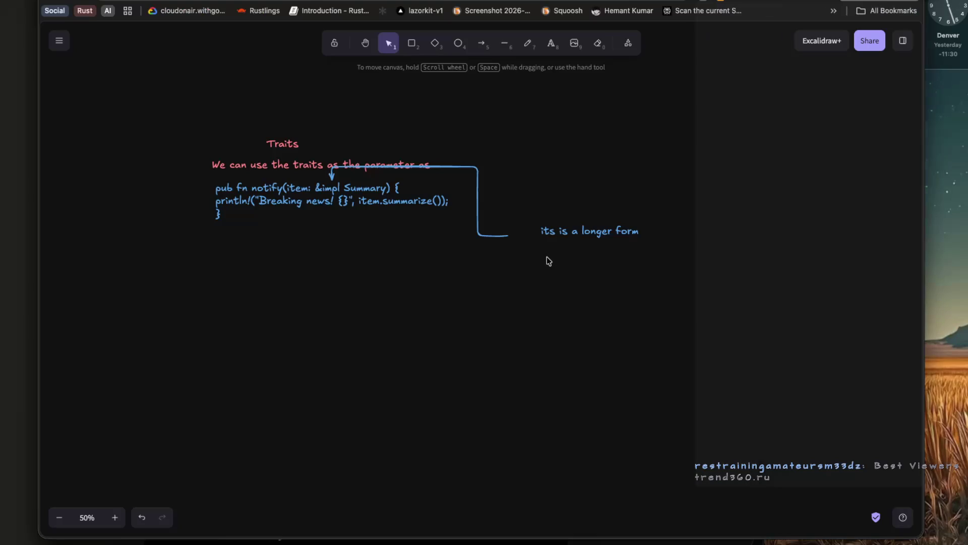
left_click(642, 238)
double_click(642, 237)
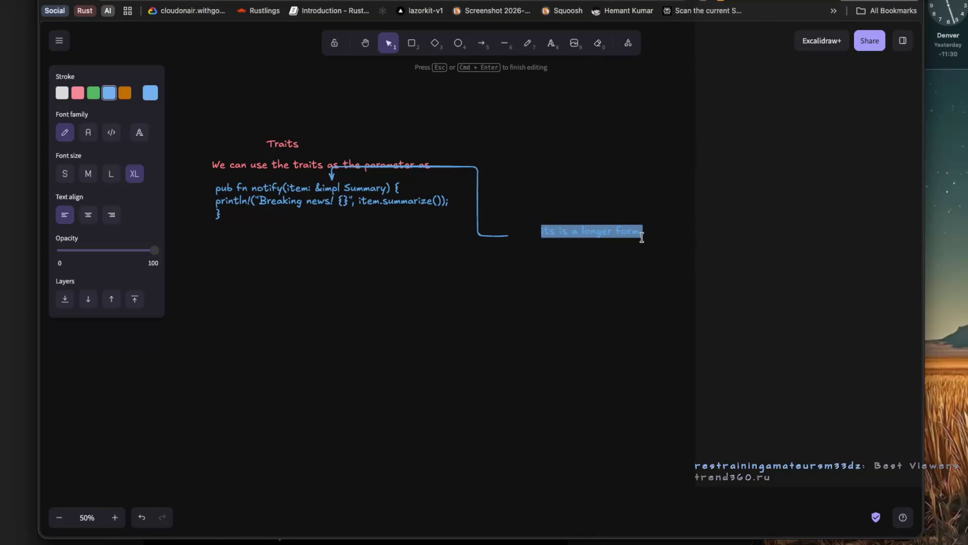
key("BackSpace")
key("super+z")
key("Right")
type("nger")
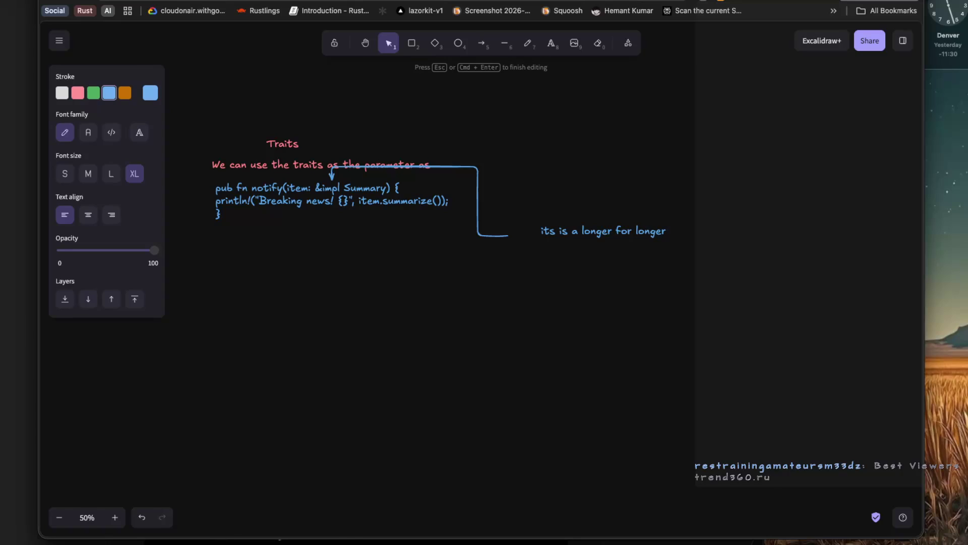
key("super+Tab")
key("super+Tab")
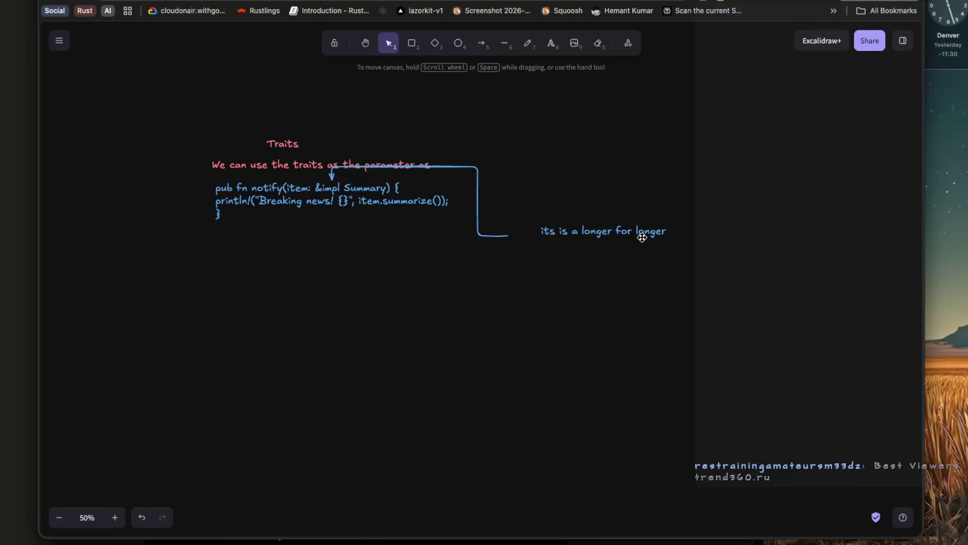
double_click(642, 237)
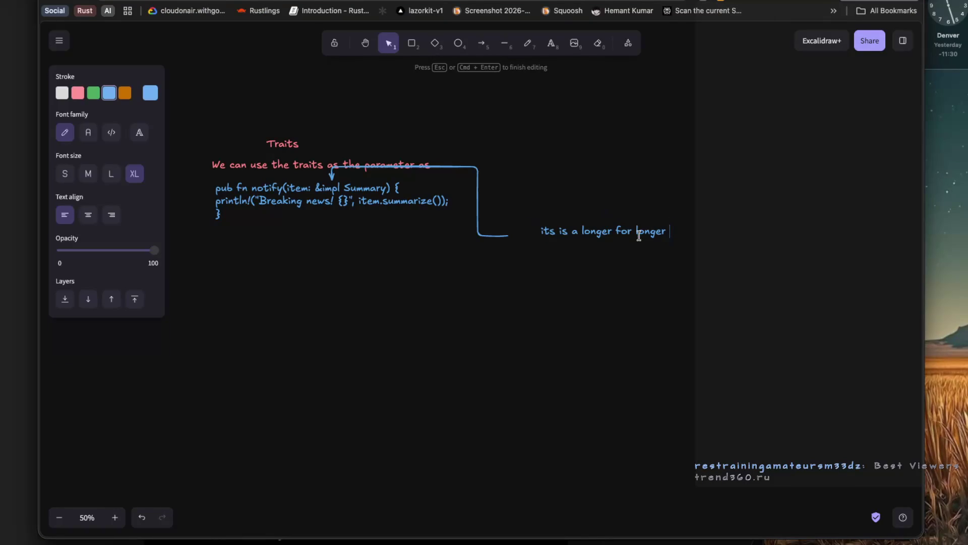
type("form kn")
type("own as")
key("Escape")
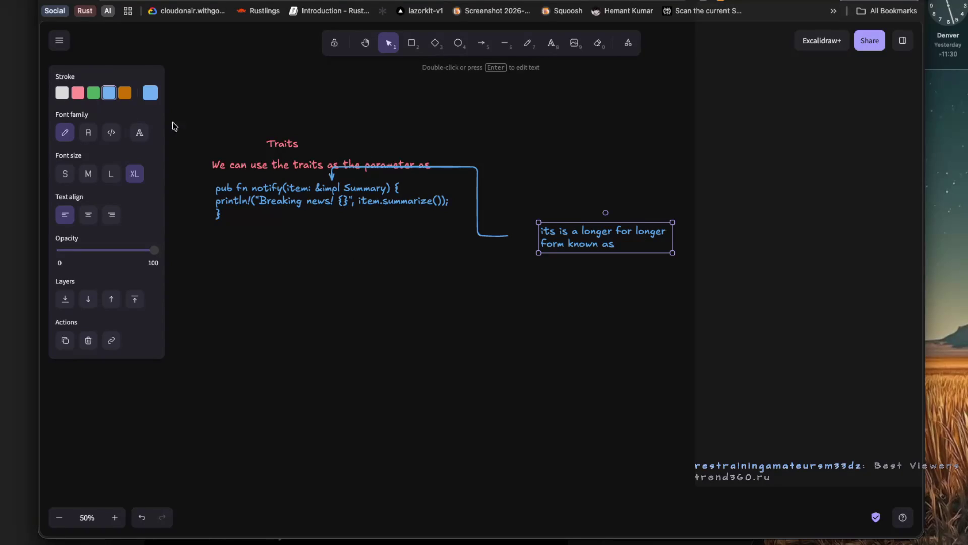
Add a 'trait bound' text and move it up beside 'form known as'.
left_click(57, 96)
key("ctrl+z")
left_click(183, 197)
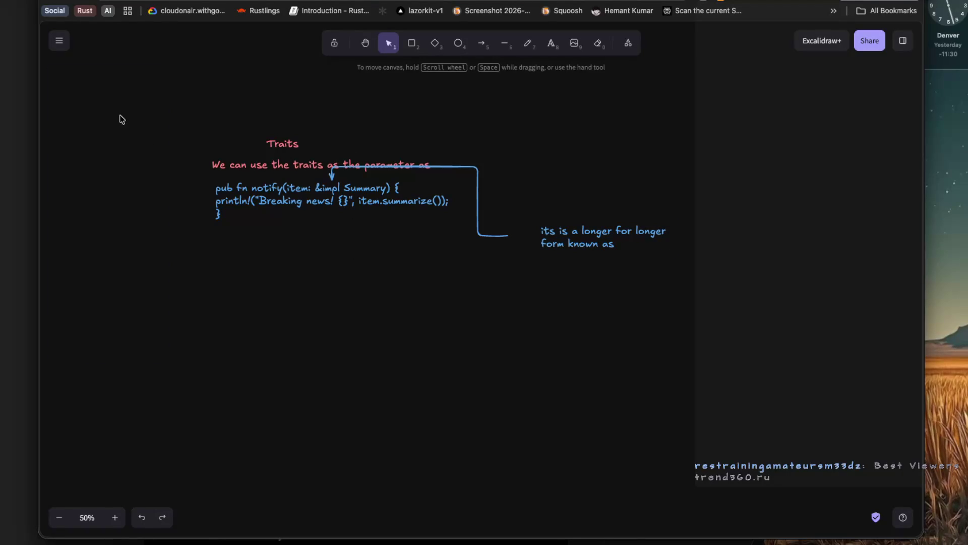
left_click(625, 245)
left_click(627, 270)
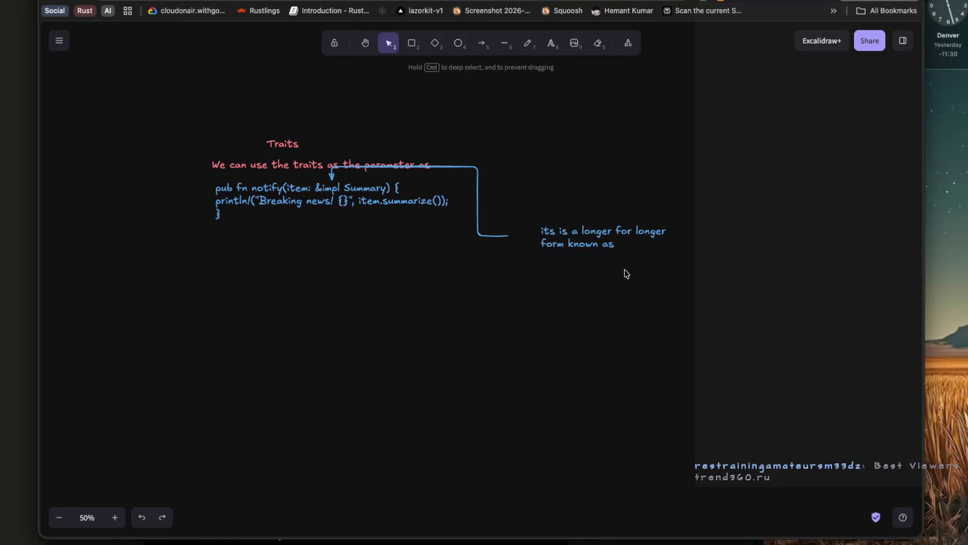
double_click(625, 263)
type("t ")
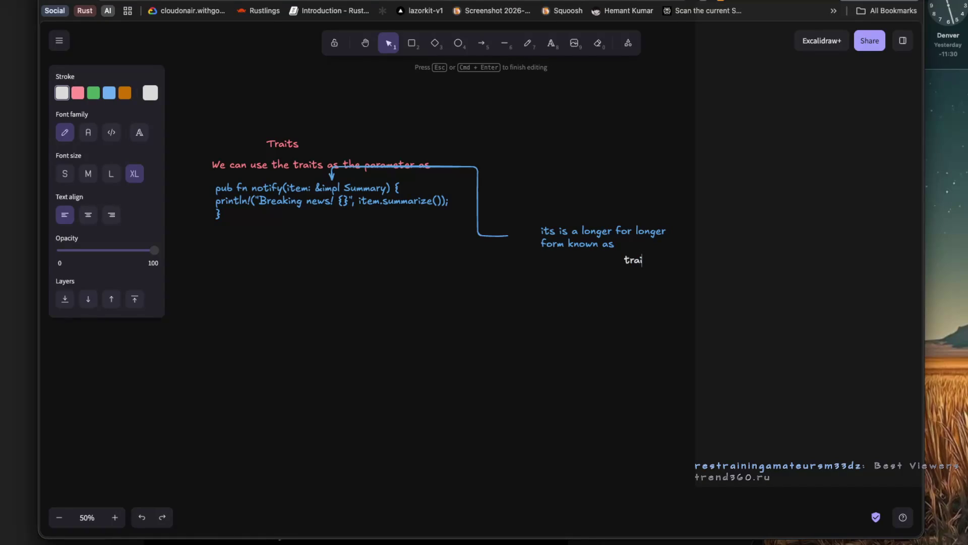
type("bound")
key("Escape")
left_click_drag(654, 260, 654, 245)
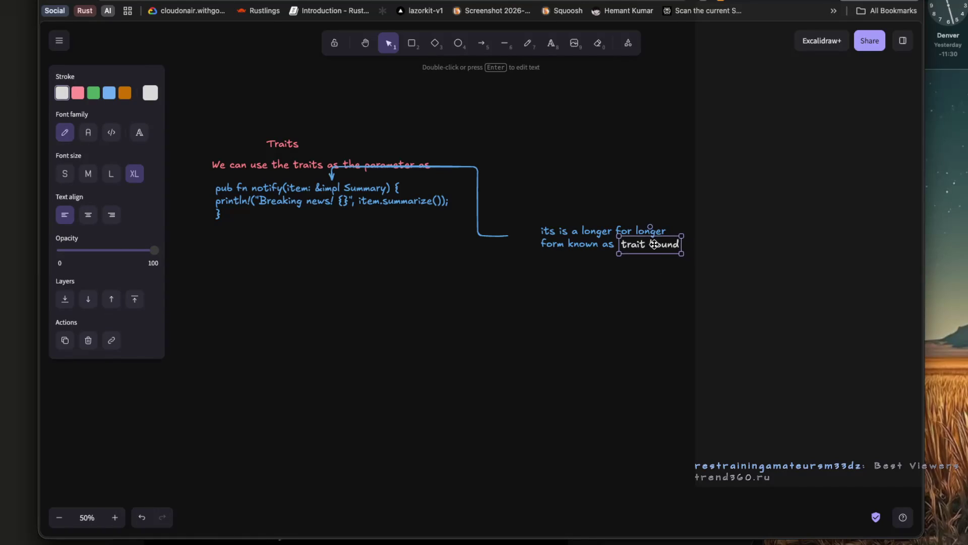
left_click(650, 308)
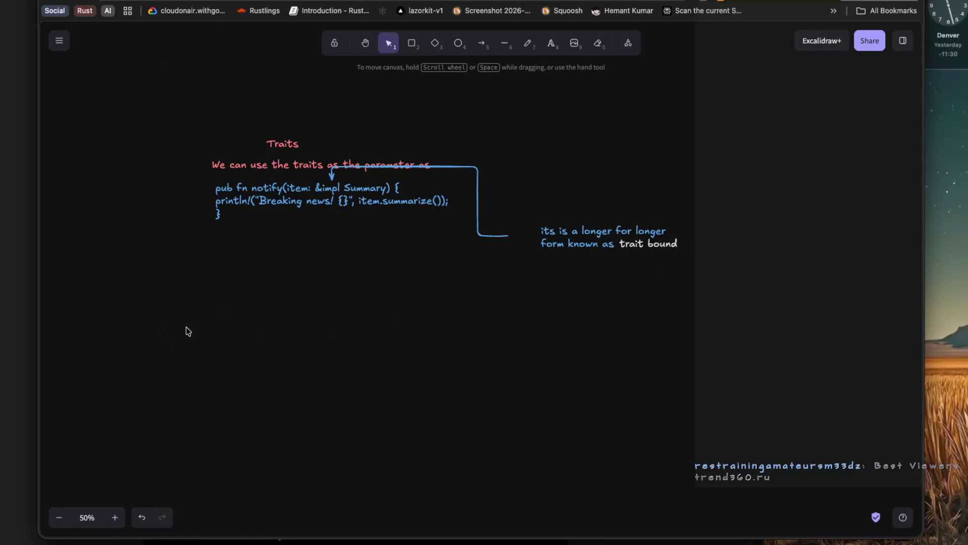
Copy the notify<T: Summary>(item: &T) code from the Rust book and paste it below the note.
key("super+Tab")
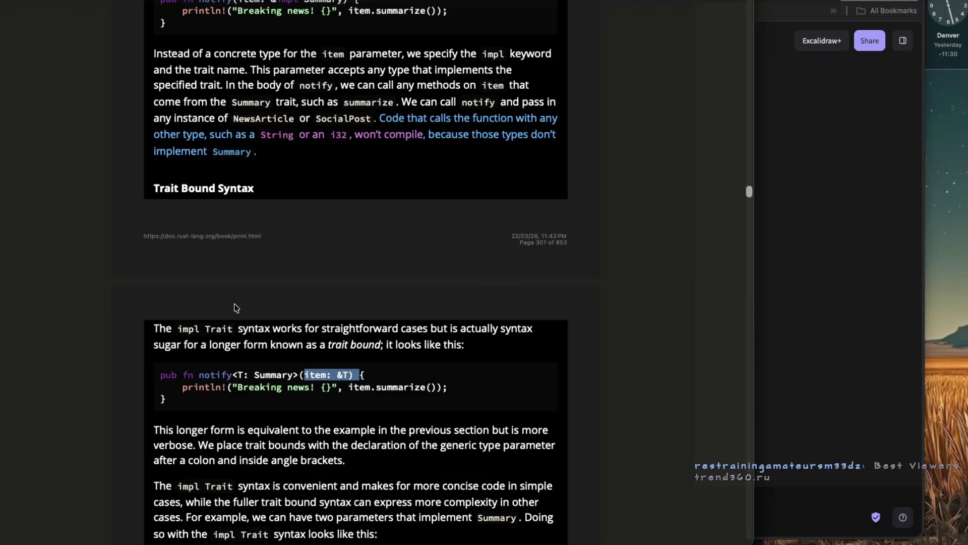
scroll(235, 308, "down", 2)
left_click(214, 358)
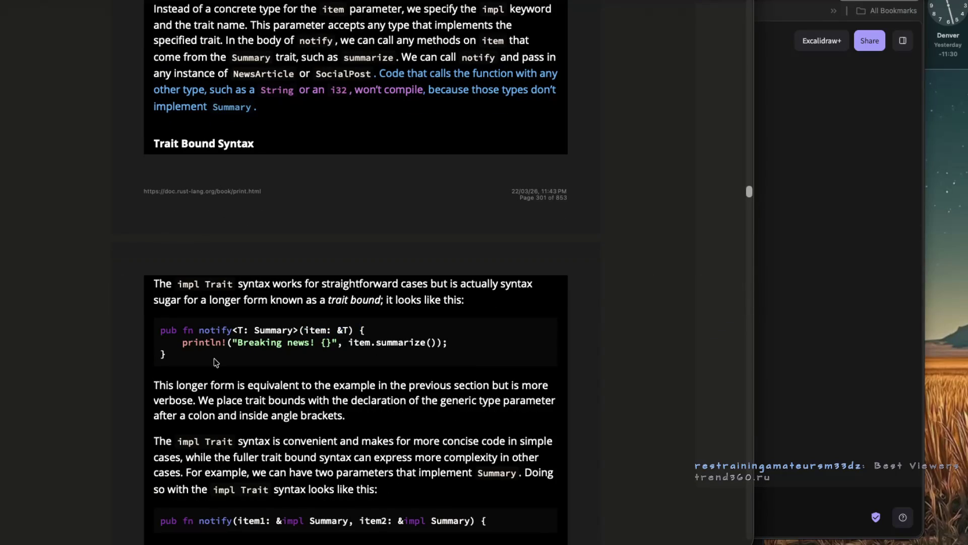
mouse_move(221, 356)
left_mouse_down()
mouse_move(160, 332)
mouse_move(154, 339)
left_mouse_up()
key("super+c")
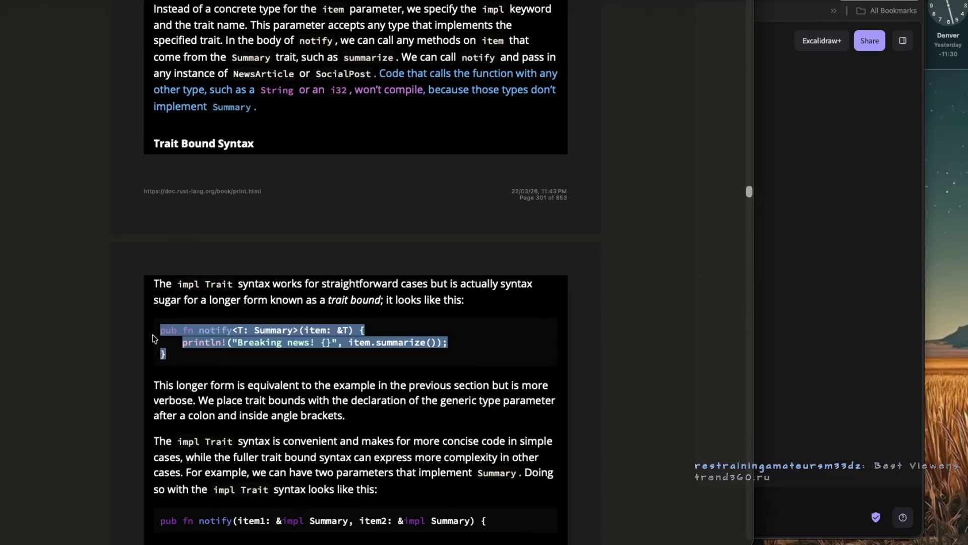
key("super+Tab")
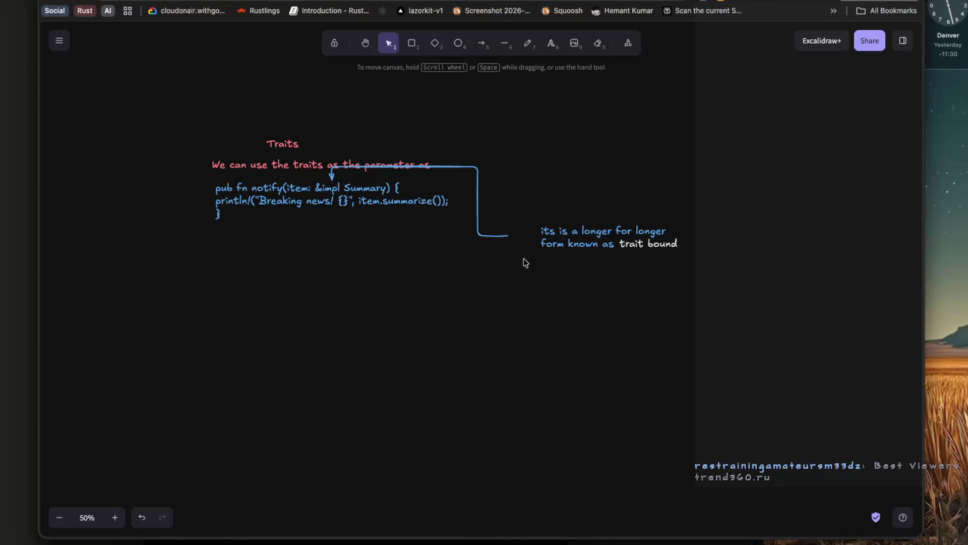
double_click(523, 265)
key("super+v")
left_click_drag(570, 261, 566, 278)
left_click(566, 278)
key("Escape")
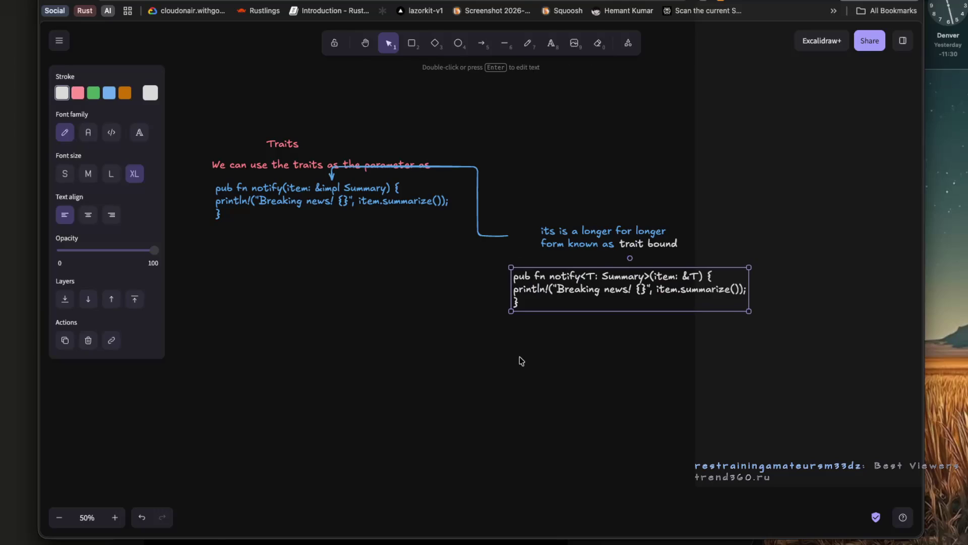
key("super+Tab")
scroll(280, 343, "down", 1)
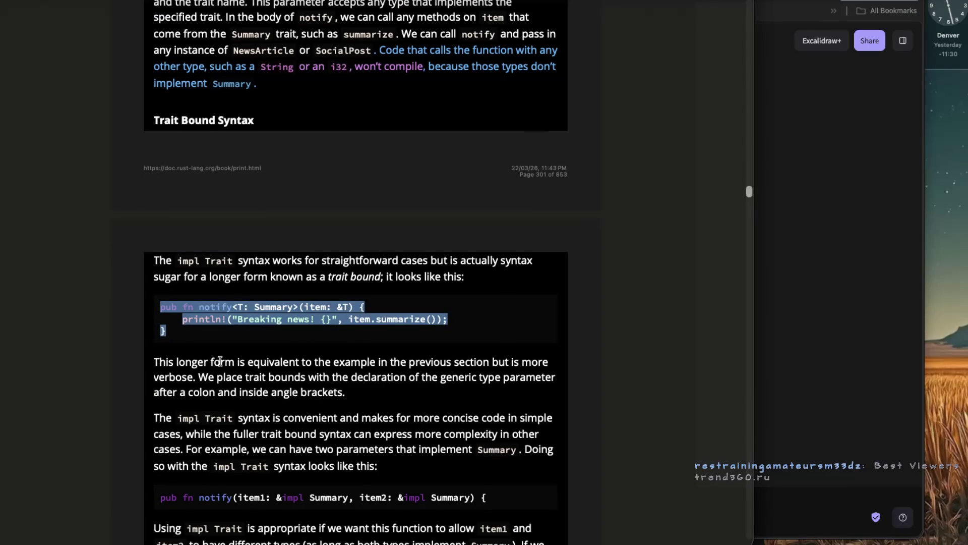
scroll(221, 360, "down", 1)
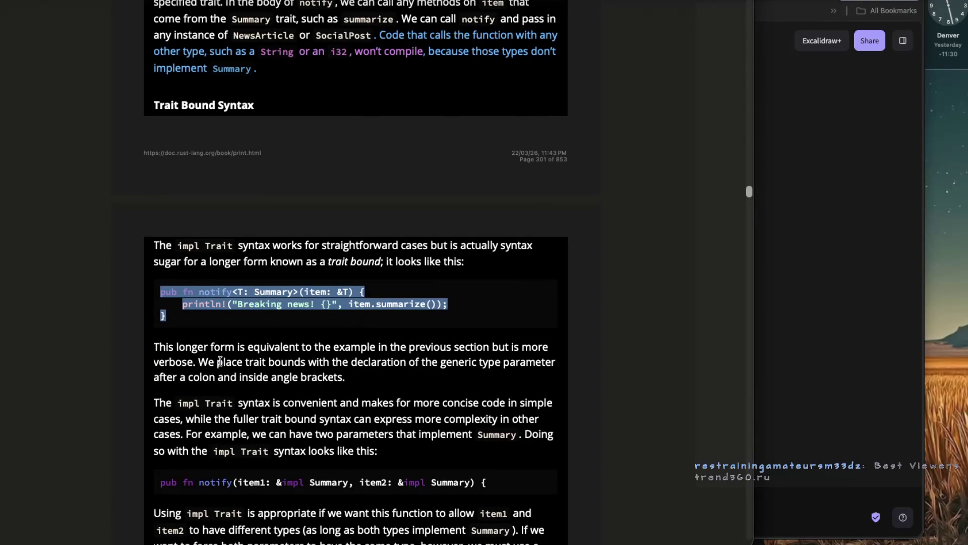
scroll(221, 361, "down", 1)
left_click_drag(160, 339, 236, 342)
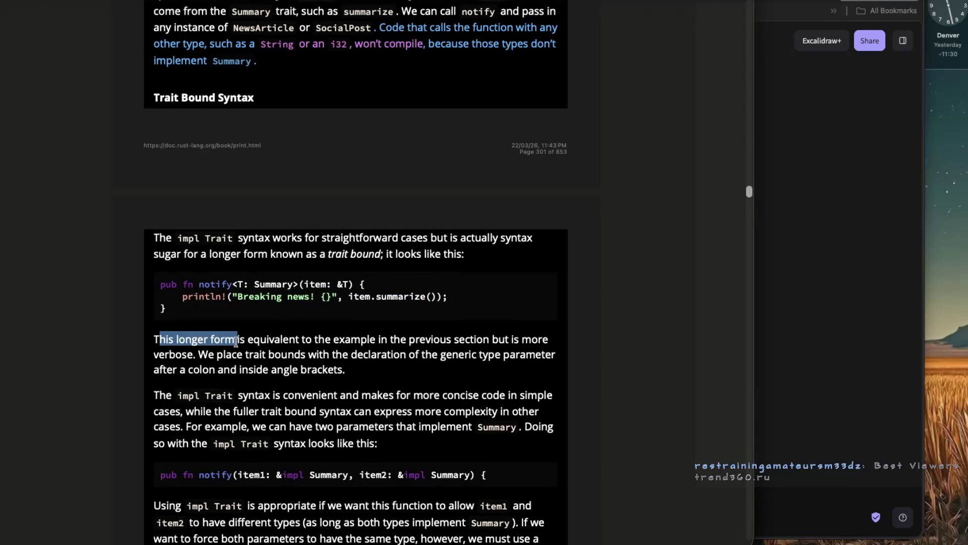
left_click(186, 350)
left_click_drag(156, 340, 204, 342)
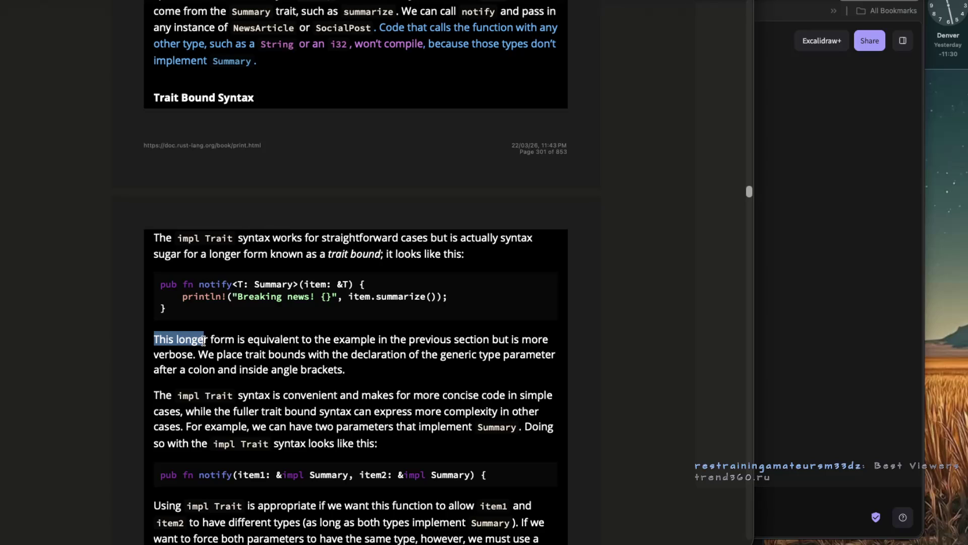
left_click(205, 341)
left_click_drag(154, 340, 202, 341)
left_click_drag(312, 341, 426, 345)
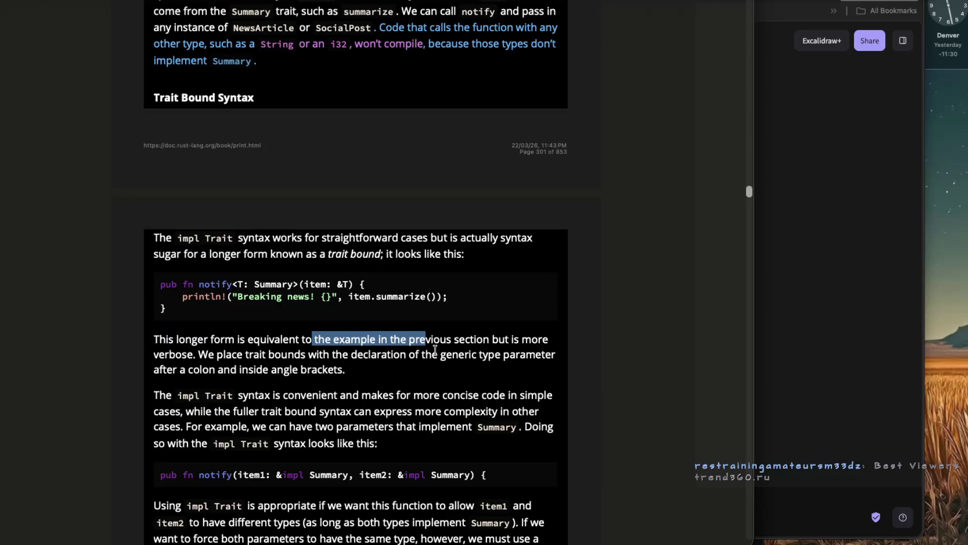
scroll(216, 353, "down", 1)
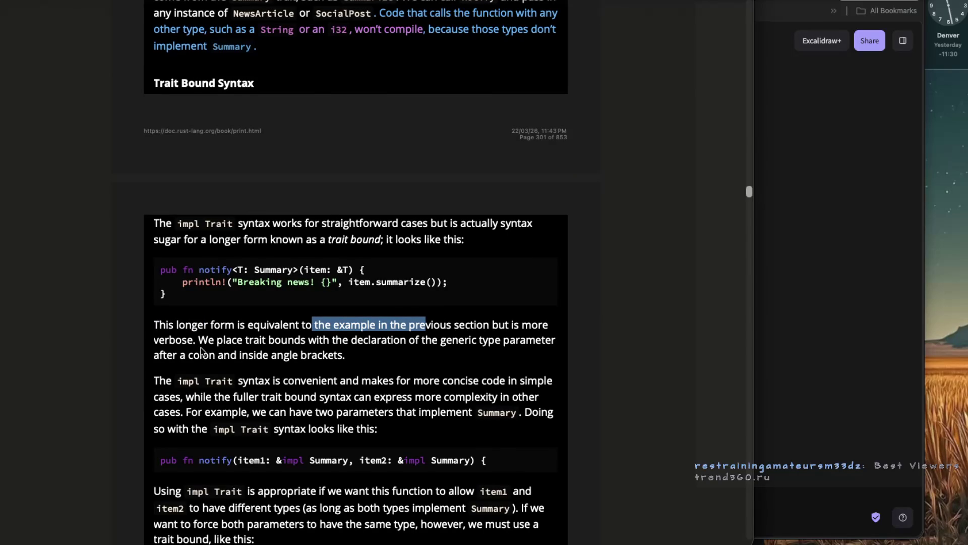
mouse_move(421, 340)
left_mouse_down()
mouse_move(512, 341)
mouse_move(275, 354)
left_mouse_up()
left_click(234, 366)
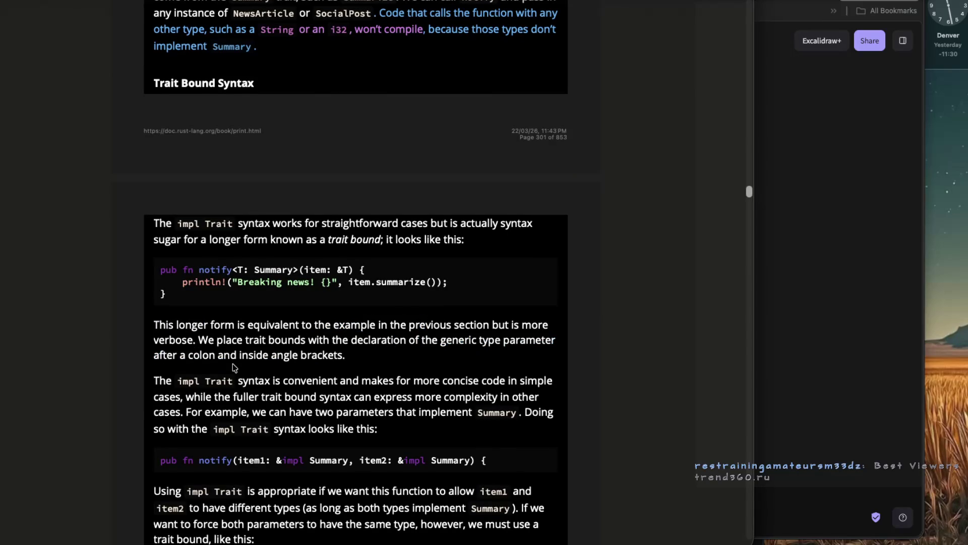
scroll(233, 363, "down", 2)
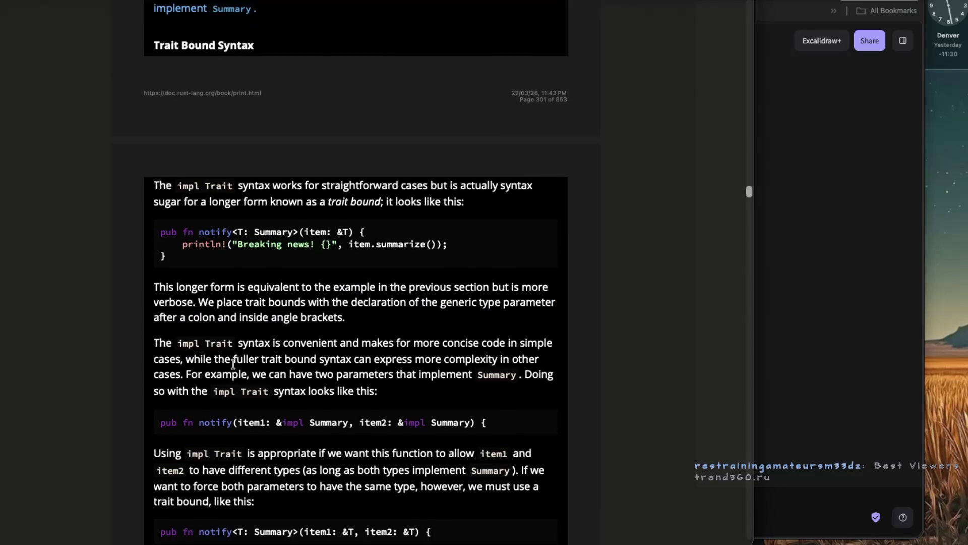
left_click_drag(238, 343, 284, 343)
mouse_move(284, 343)
left_mouse_down()
mouse_move(509, 343)
mouse_move(181, 359)
mouse_move(291, 360)
left_mouse_up()
left_click(186, 359)
scroll(272, 359, "down", 1)
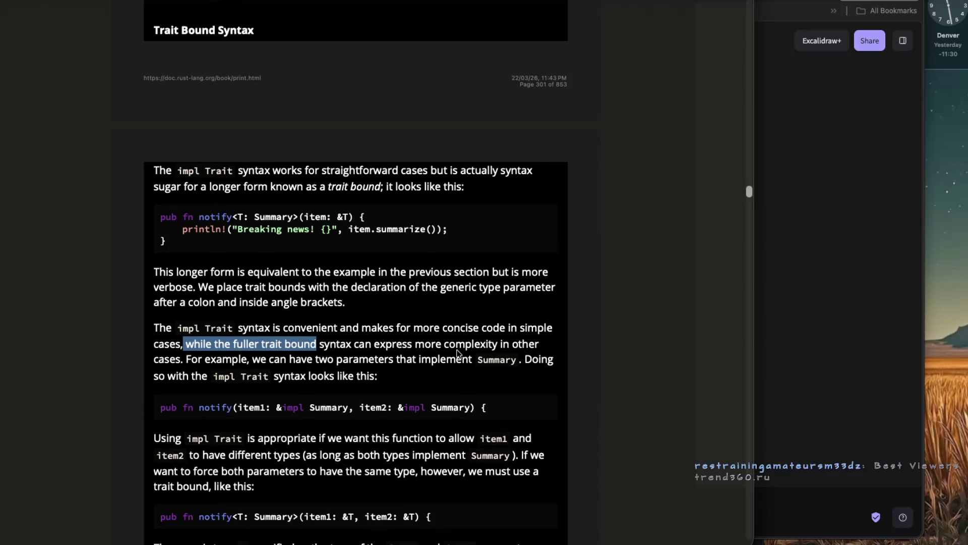
mouse_move(415, 344)
left_mouse_down()
mouse_move(511, 344)
mouse_move(236, 376)
left_mouse_up()
left_click(223, 380)
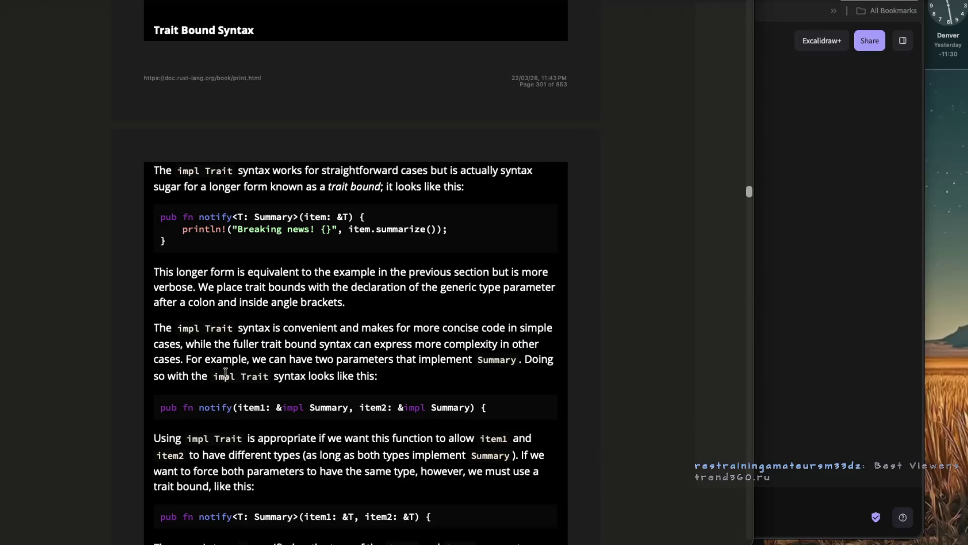
left_click_drag(316, 359, 418, 360)
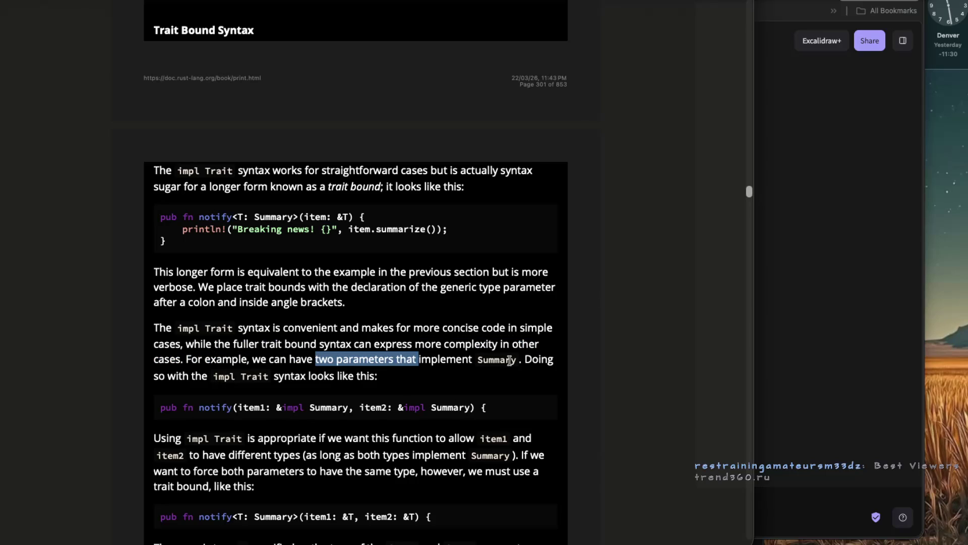
left_click_drag(154, 375, 369, 382)
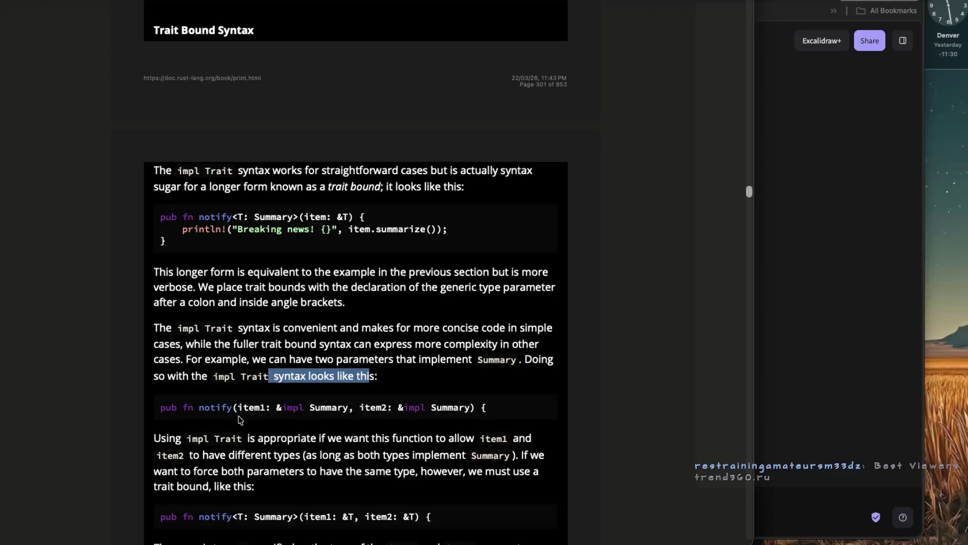
Highlight the Rust book phrases about both items needing the same concrete type.
scroll(254, 420, "down", 1)
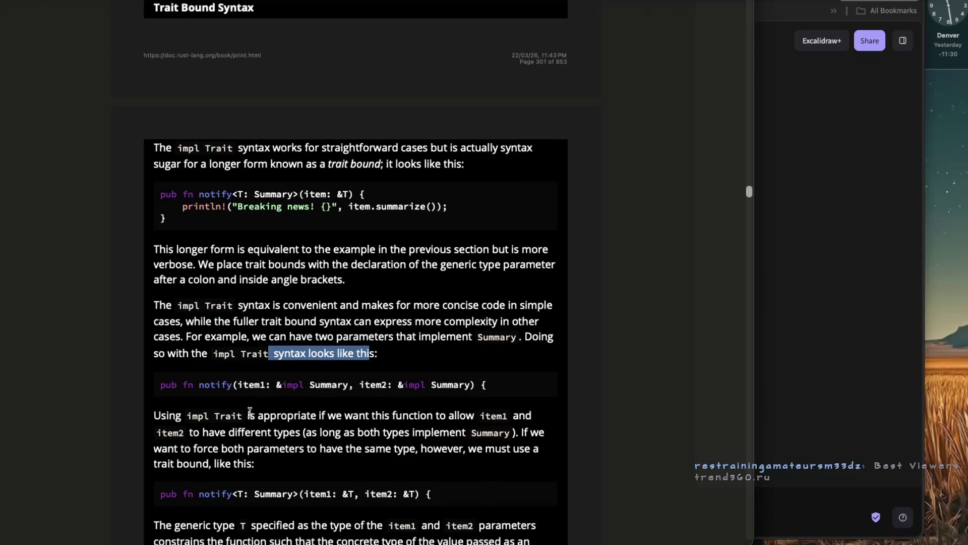
mouse_move(249, 416)
left_mouse_down()
mouse_move(509, 419)
mouse_move(277, 435)
mouse_move(507, 435)
left_mouse_up()
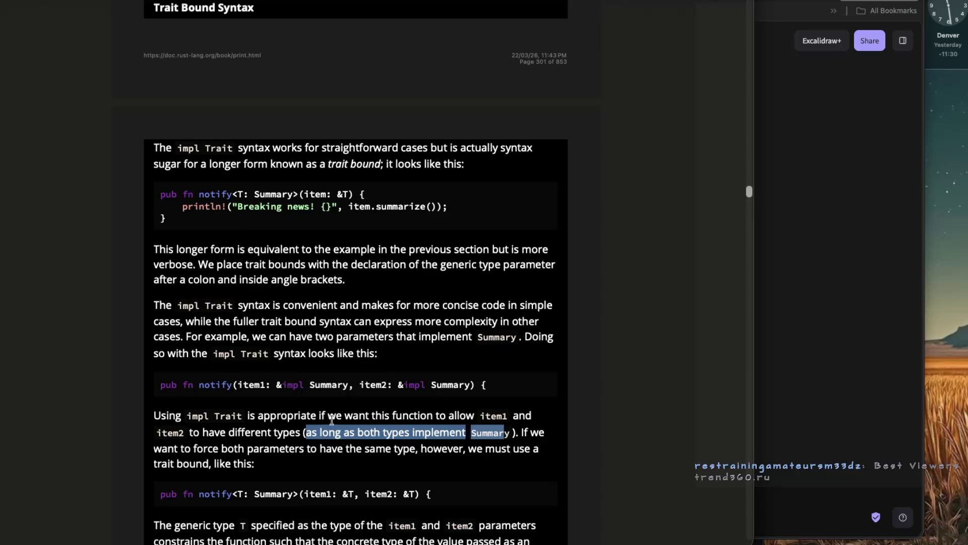
left_click_drag(326, 419, 415, 420)
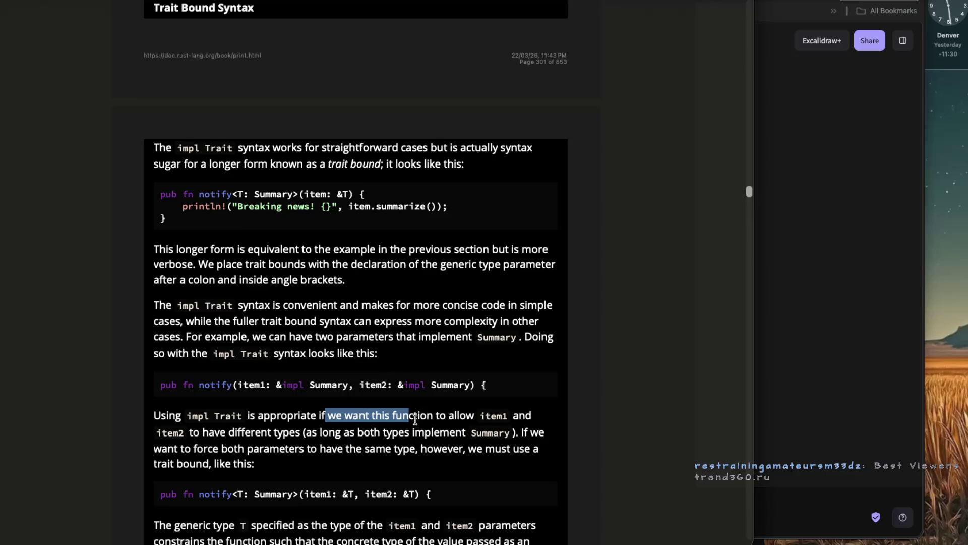
left_click_drag(306, 434, 387, 434)
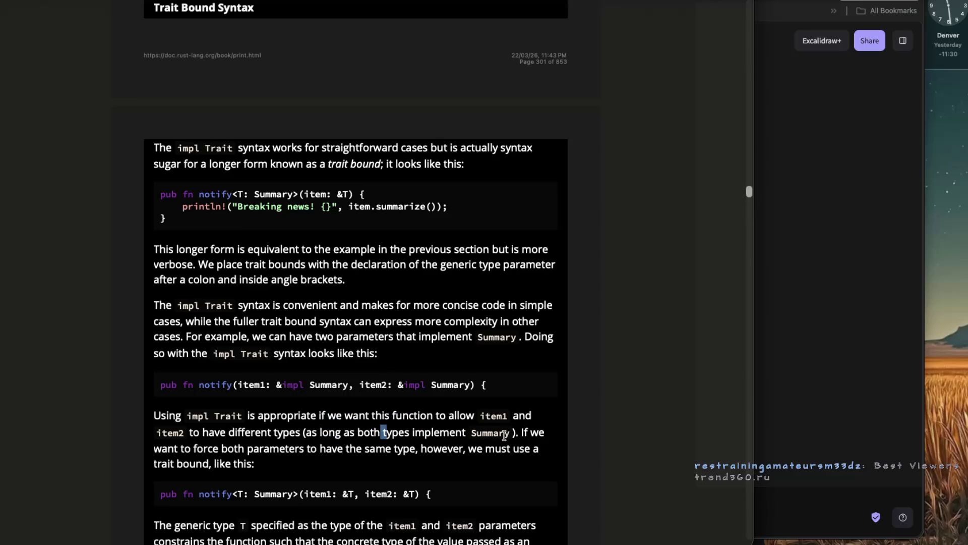
left_click_drag(300, 452, 413, 456)
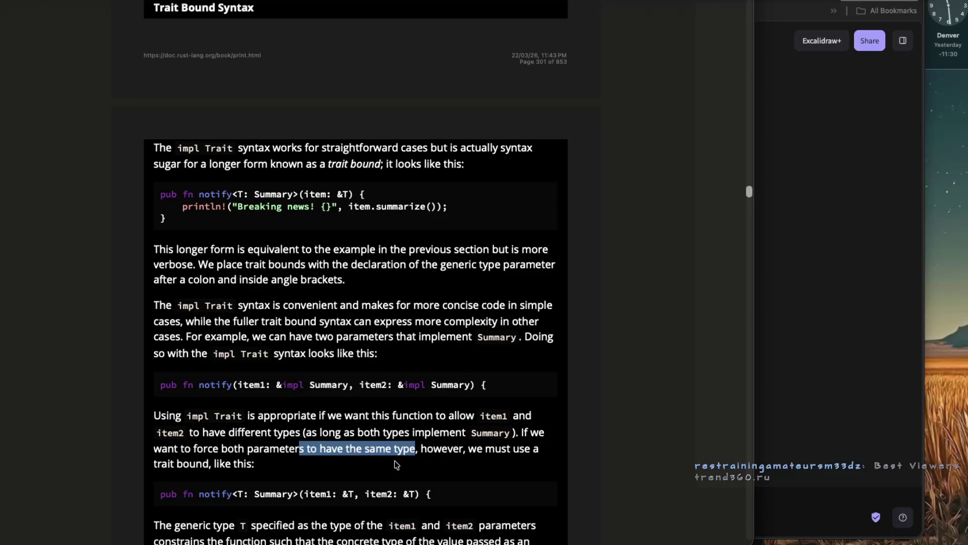
scroll(396, 465, "down", 4)
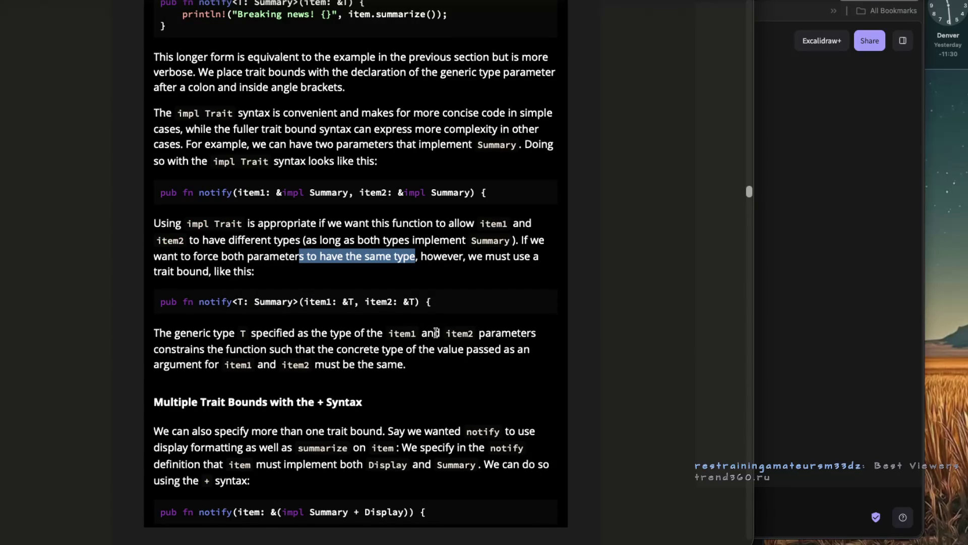
left_click_drag(154, 350, 359, 349)
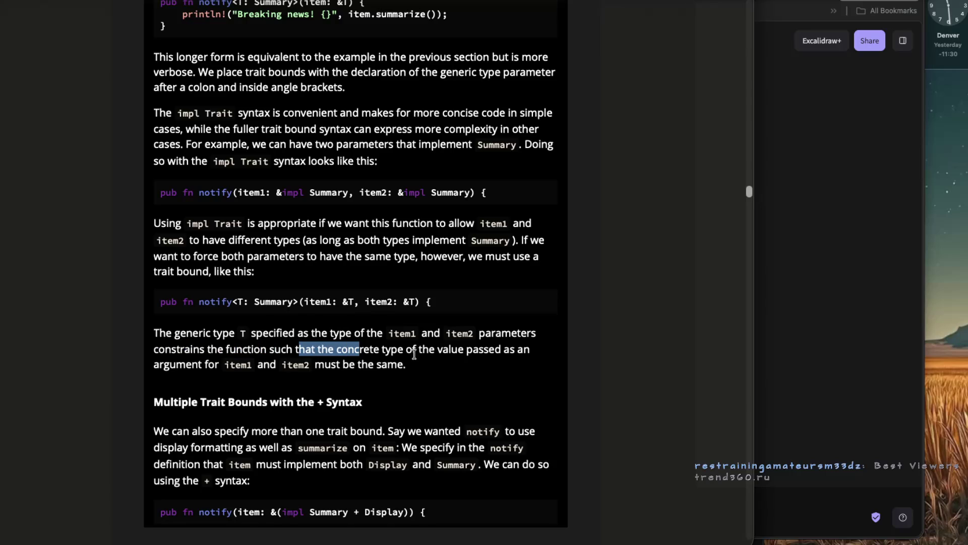
scroll(313, 382, "down", 1)
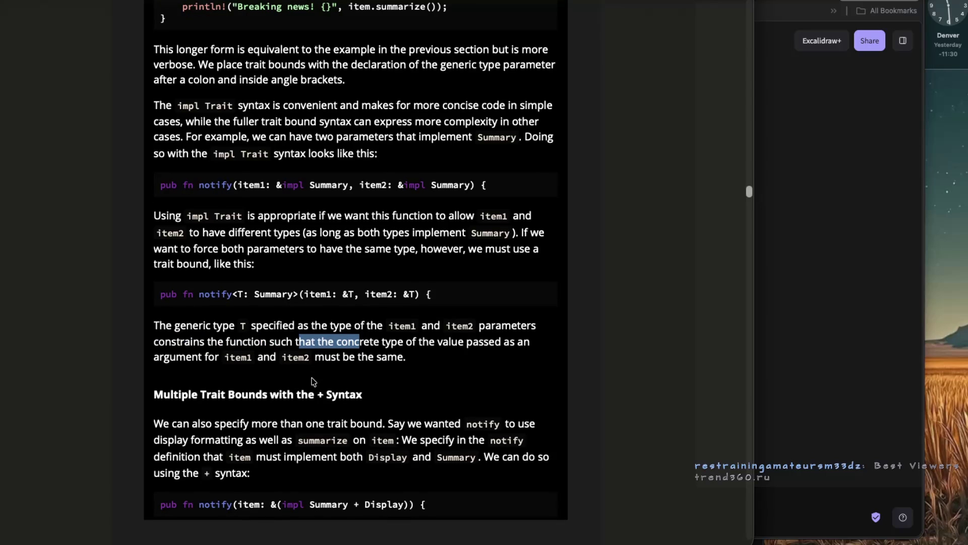
key("super+Tab")
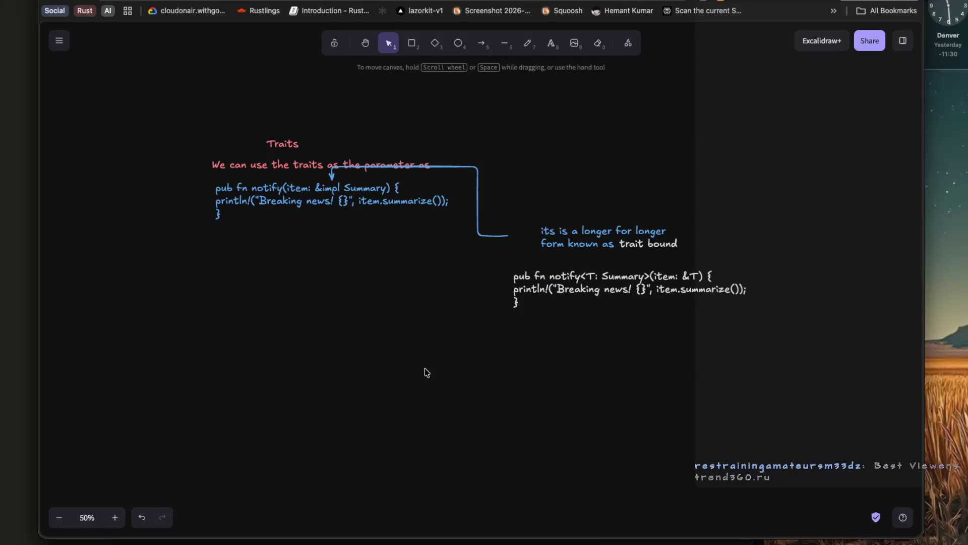
Draw a rectangle around the trait bound notify code block.
key("r")
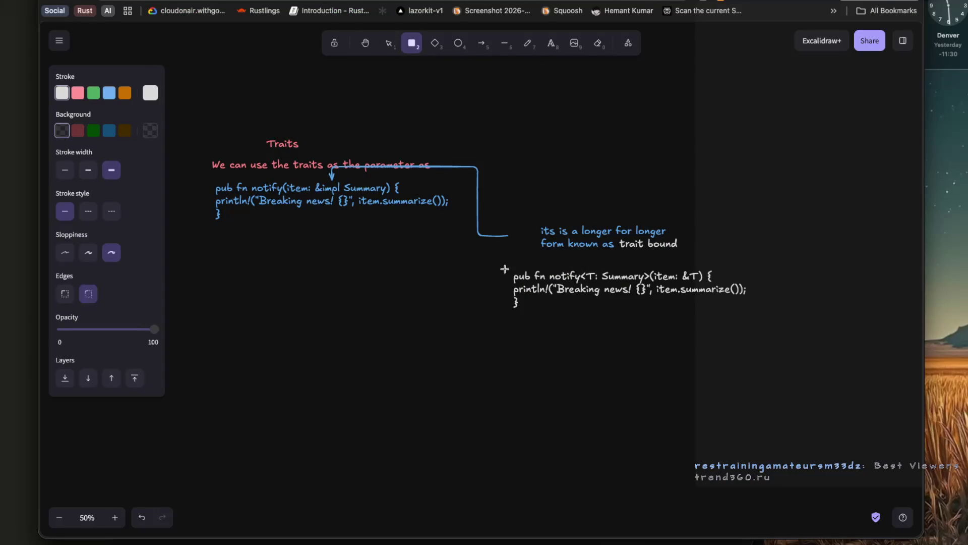
left_click_drag(506, 265, 766, 321)
left_click(706, 353)
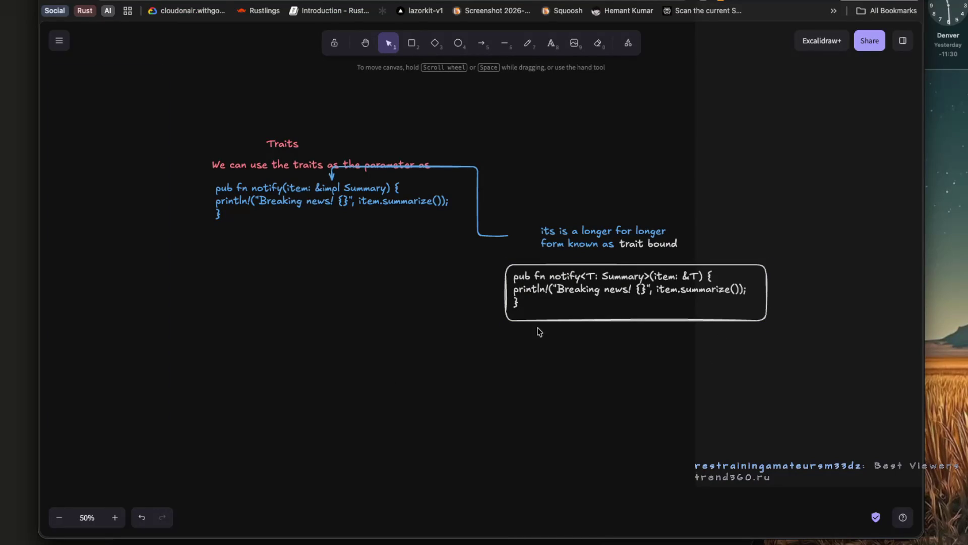
Draw a straight, slightly rough arrow pointing down from the first notify code block.
scroll(535, 331, "right", 3)
scroll(507, 324, "left", 3)
scroll(507, 323, "left", 1)
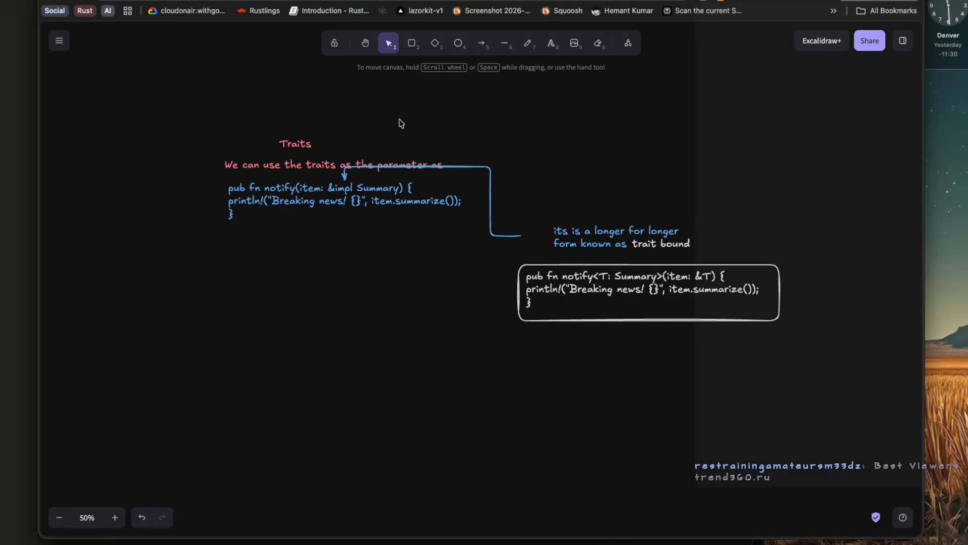
left_click(482, 43)
left_click(360, 244)
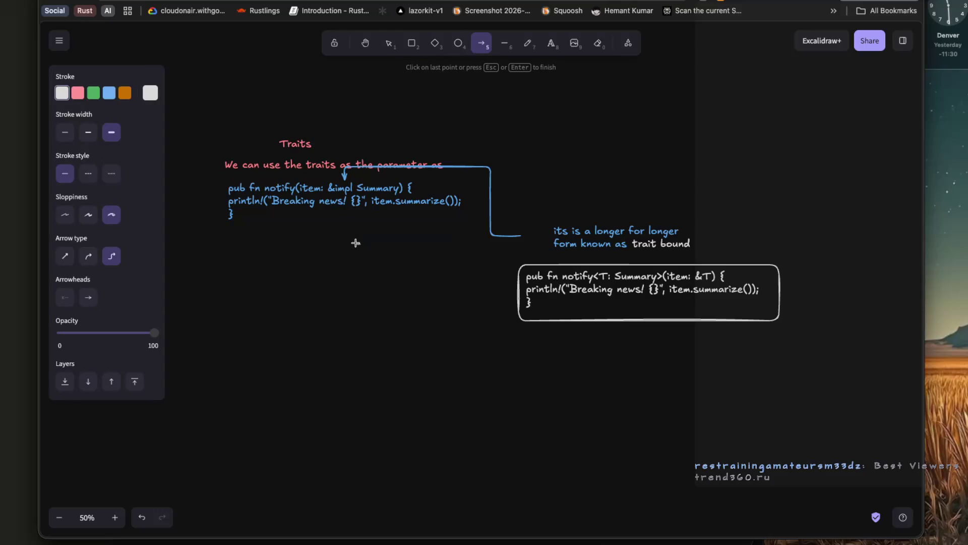
left_click(360, 299)
left_click(65, 214)
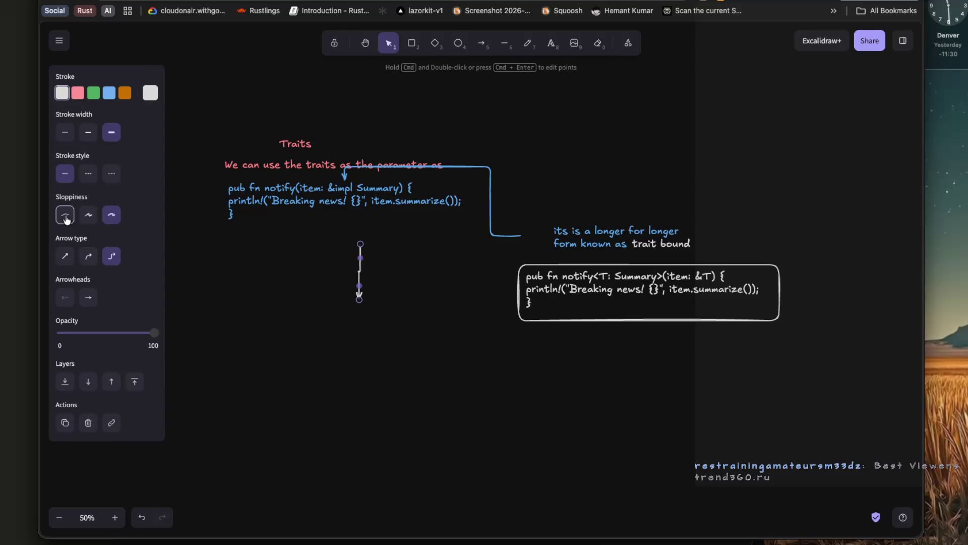
left_click(86, 217)
left_click(65, 256)
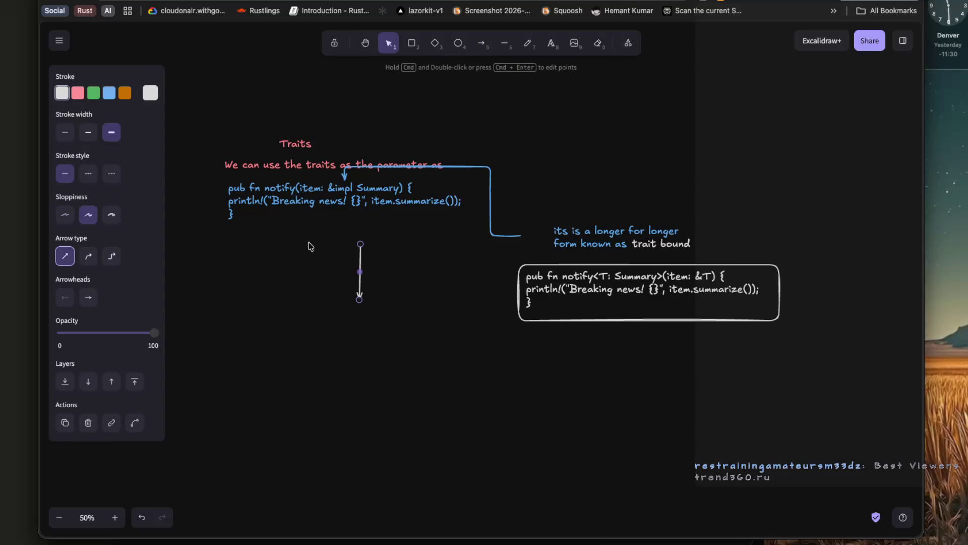
mouse_move(358, 263)
left_mouse_down()
mouse_move(338, 251)
mouse_move(336, 233)
left_mouse_up()
left_click(304, 305)
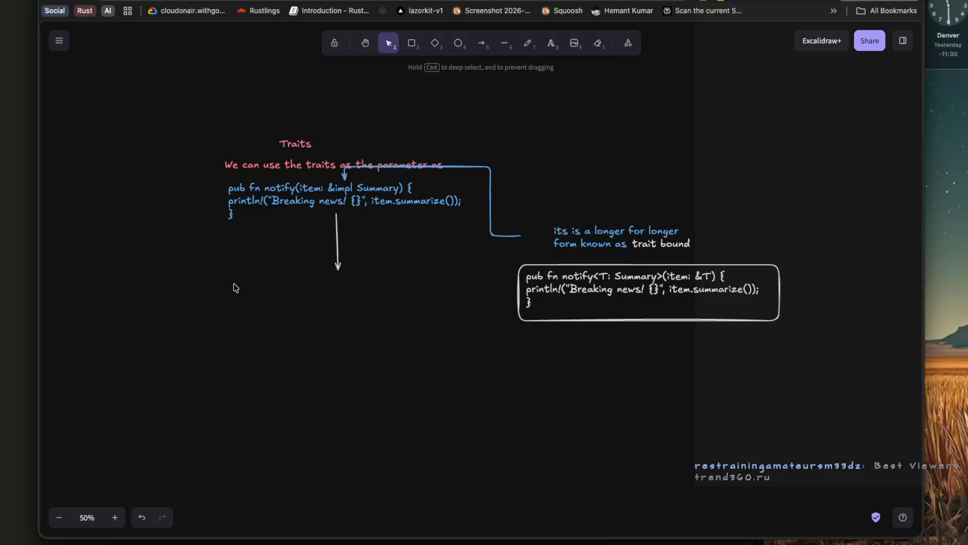
Add a green note: 'This is good for the simple one and easy to read, but good for one type'.
double_click(234, 284)
type("This isgood for the simple one and easy")
key("BackSpace")
type("y to ready")
key("Return")
type("but good yf")
key("BackSpace")
key("BackSpace")
key("BackSpace")
type("for one")
key("BackSpace")
type("e typoe")
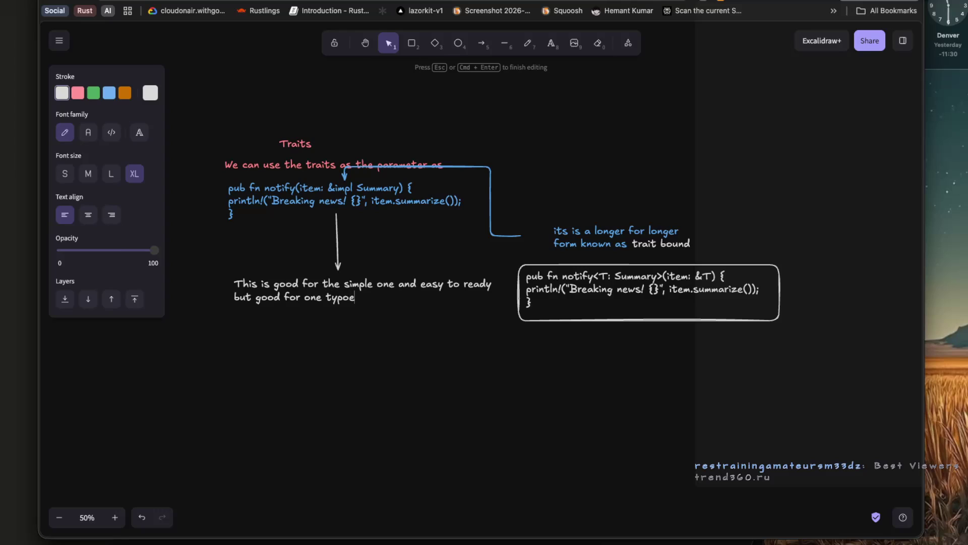
key("Escape")
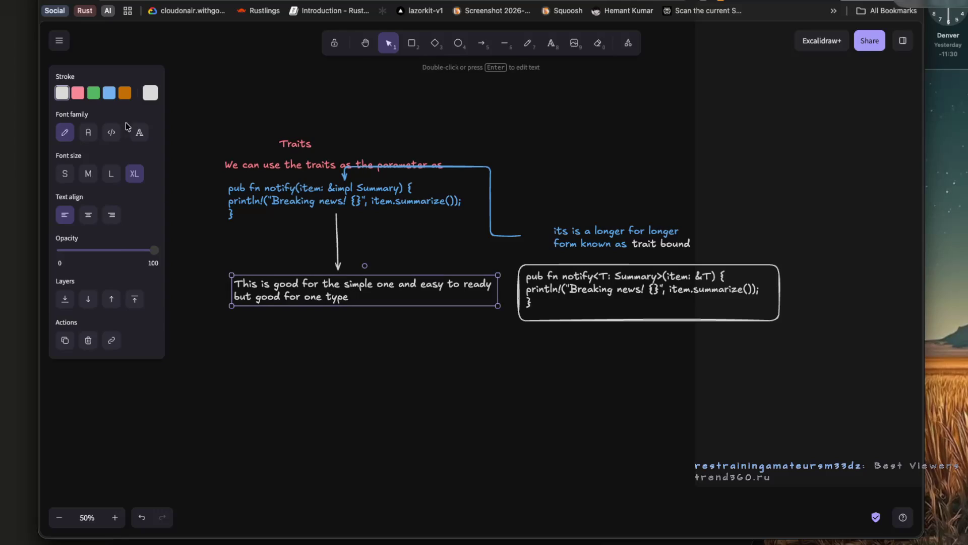
left_click(96, 96)
left_click(288, 353)
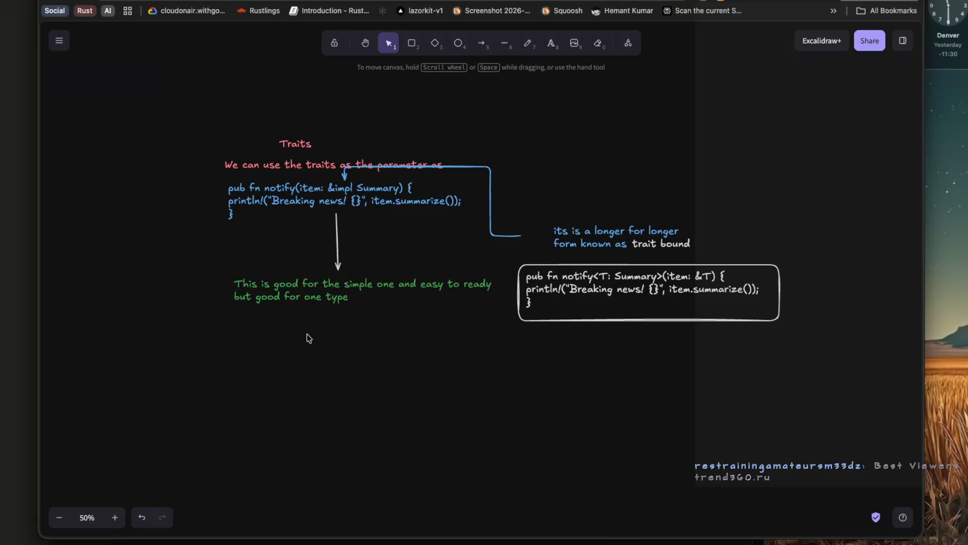
Type the signature pub fn notify(item1: &impl Summary, item2: &impl Summary){ below the note.
scroll(307, 334, "down", 1)
double_click(239, 337)
type("pu")
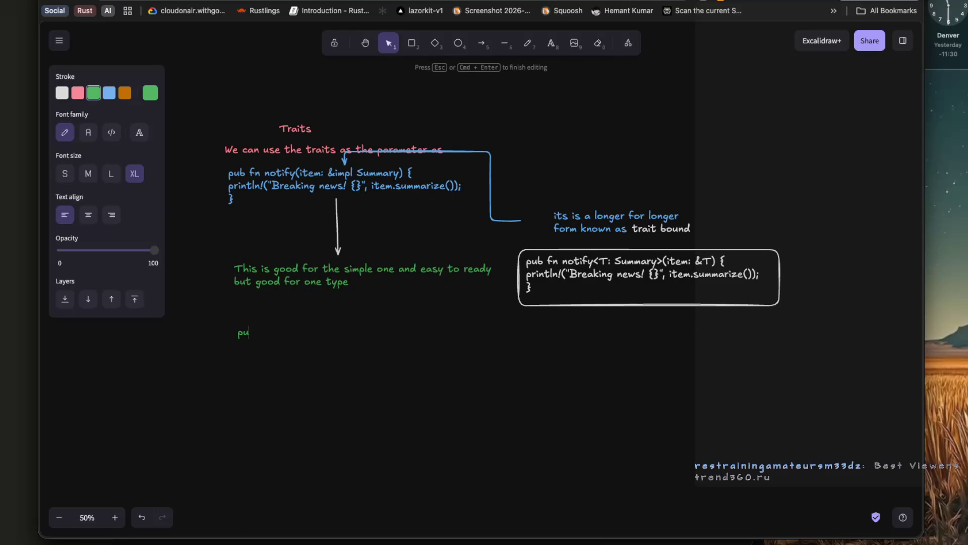
type("b fn notif")
type("y")
type("(item1:")
type(" &im")
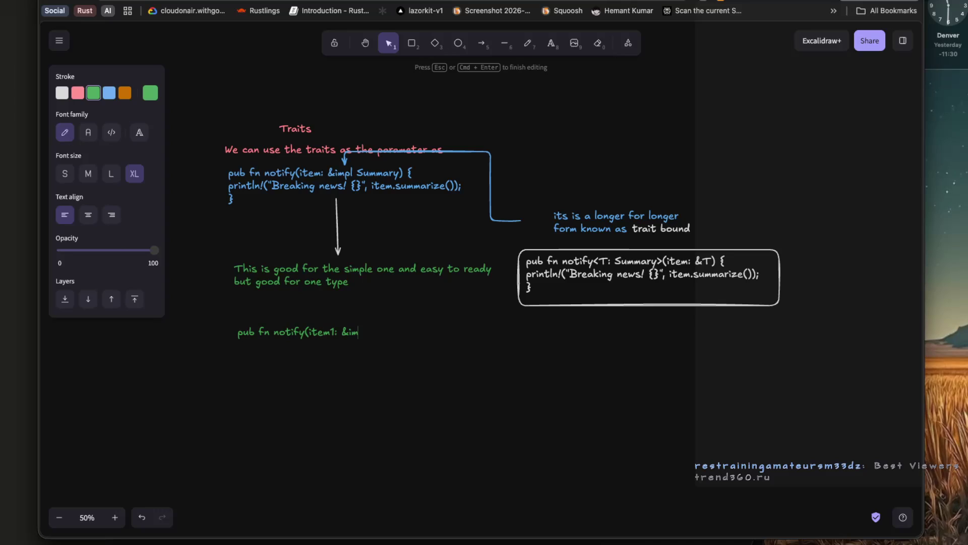
type("pl Summary ")
type(", ")
type("impl")
key("BackSpace")
key("BackSpace")
key("BackSpace")
type("item")
key("BackSpace")
type("m2")
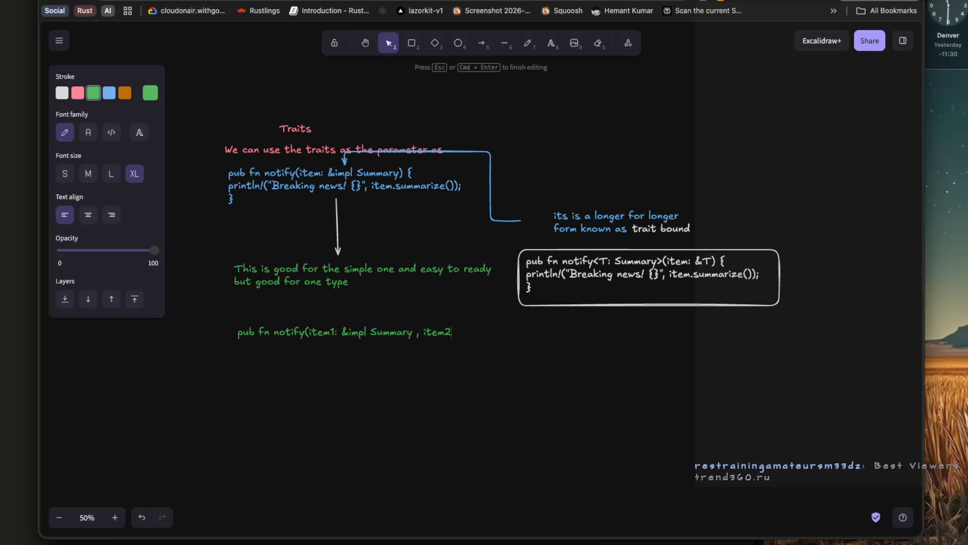
type(" &")
type("impl")
type("SU")
type("mmar")
type("y")
type(")")
type("{")
key("Return")
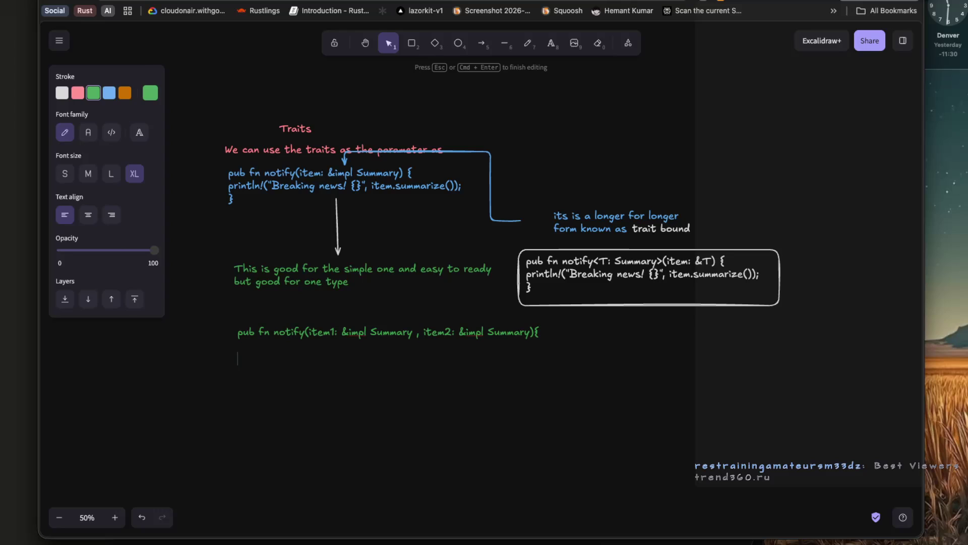
Add the body println!("Breaking news! {} & {}", item1.summarize(), item2.summarize()).
type("print")
key("BackSpace")
type("t;")
type("n")
key("BackSpace")
key("BackSpace")
type("n!")
type("(\"Breaking news")
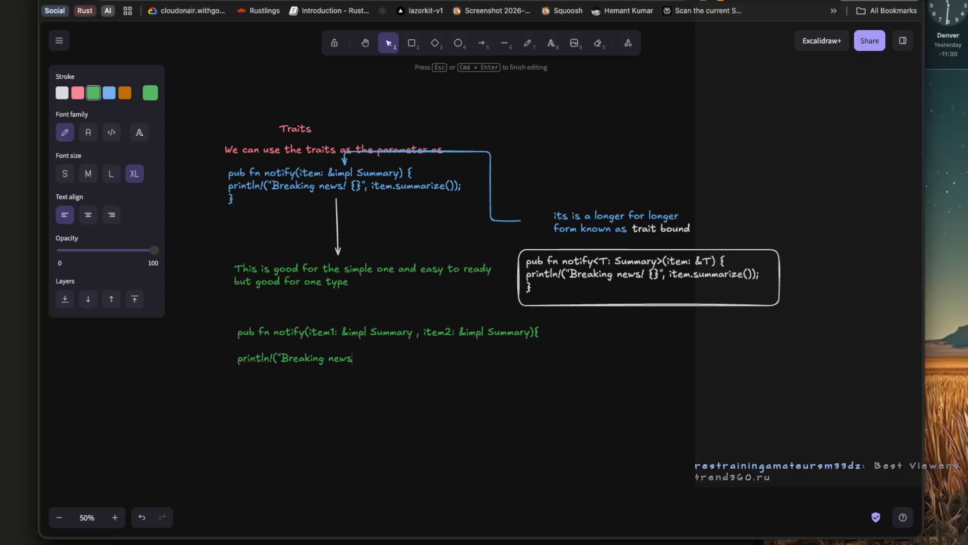
type("!{}\", ")
type("item1")
type(".summari")
type("ze(), item")
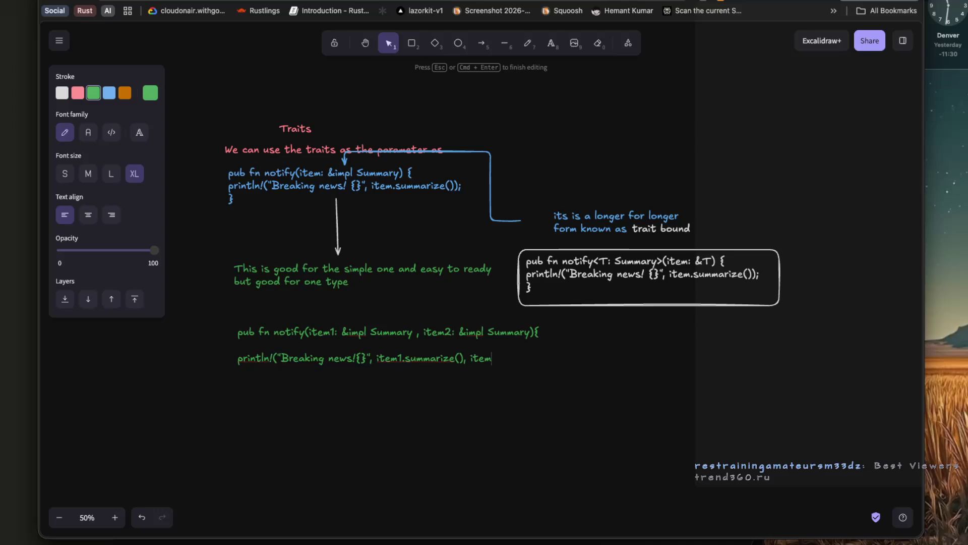
type("2.summari")
type("ze(()")
key("BackSpace")
left_click(366, 359)
type("& ")
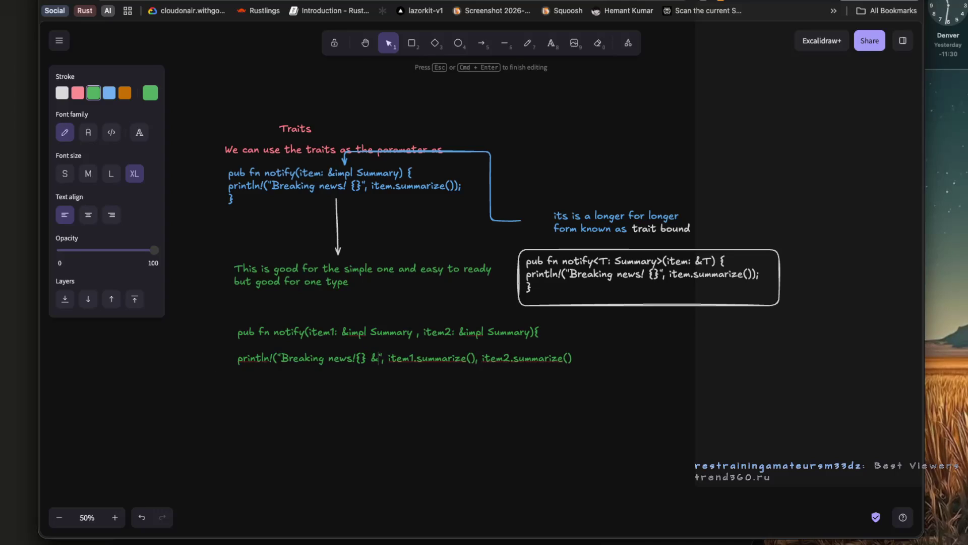
type("{}")
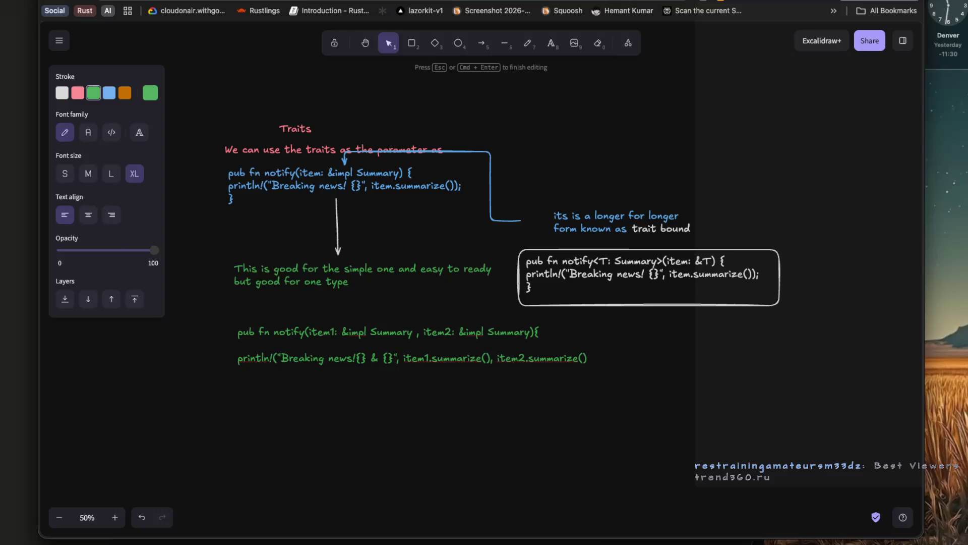
left_click(606, 362)
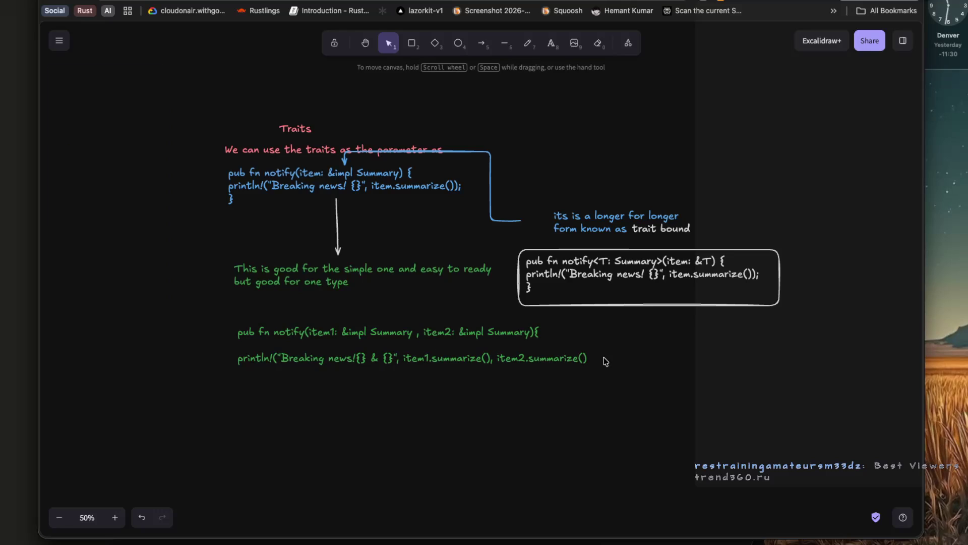
double_click(587, 362)
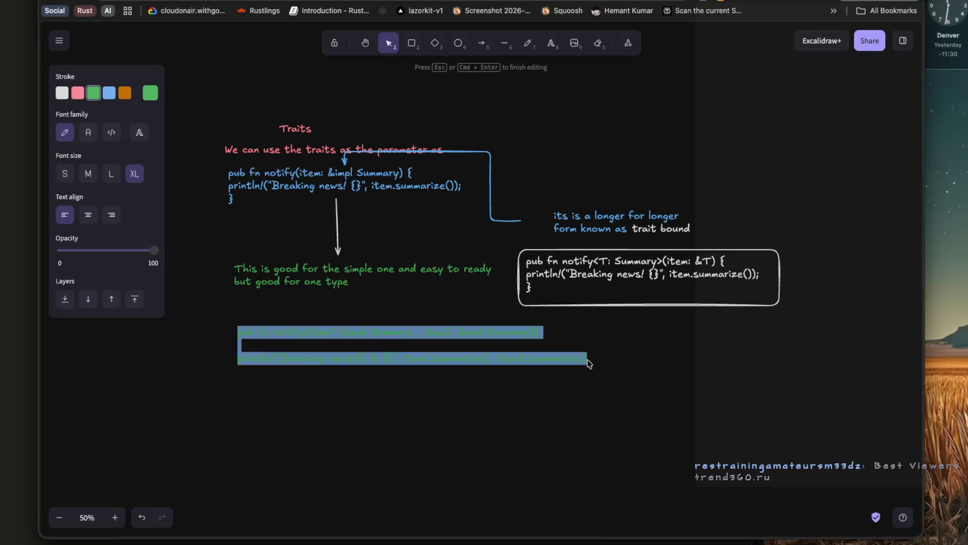
Close the code with ')' and '}', shift it left, and colour it blue.
key("Right")
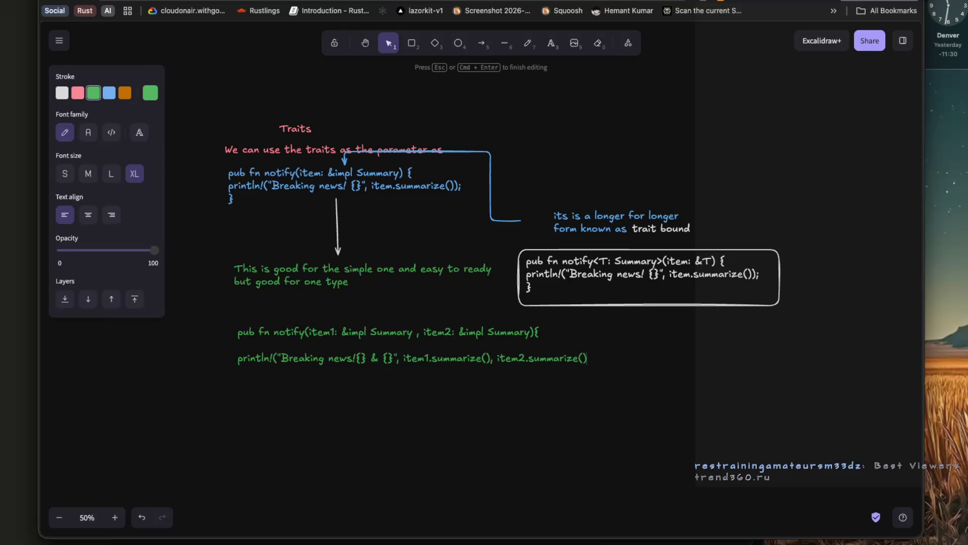
type(")")
type("}")
key("Escape")
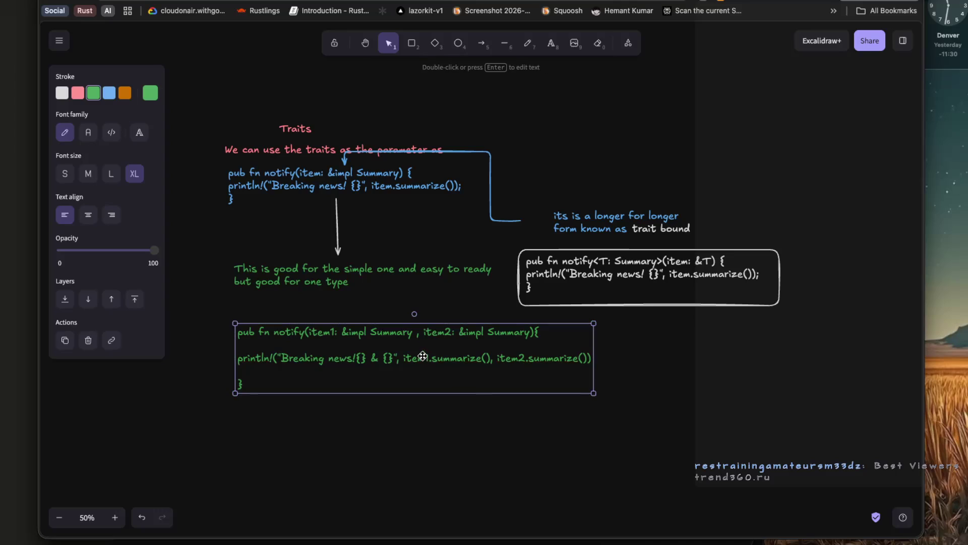
left_click_drag(423, 357, 374, 351)
left_click(109, 93)
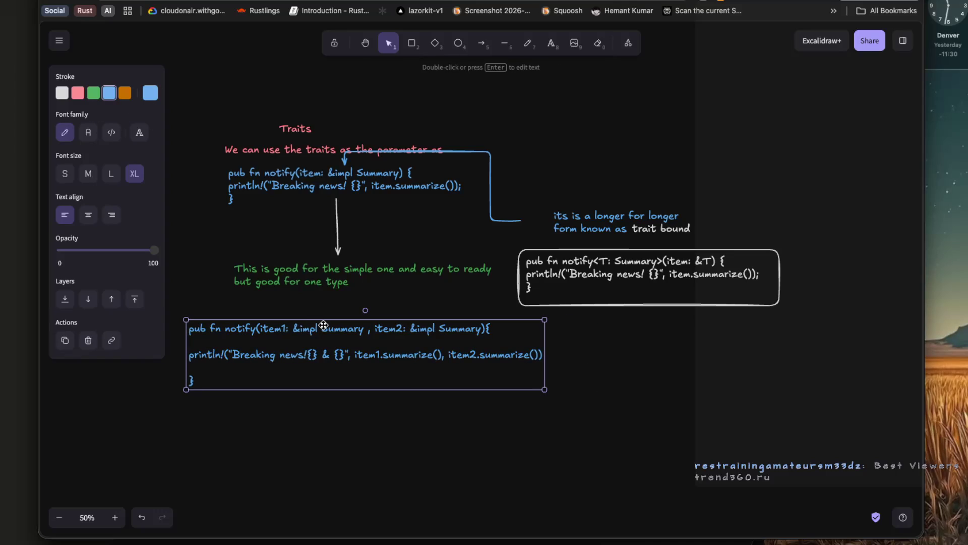
key("Escape")
Draw an arrow from the green note down to the blue notify code.
key("a")
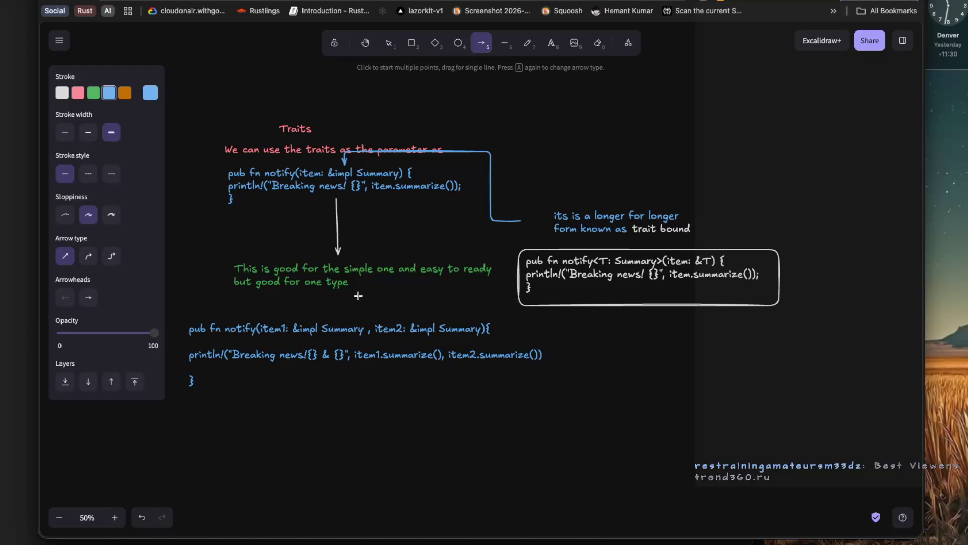
left_click_drag(364, 290, 365, 322)
left_click(434, 427)
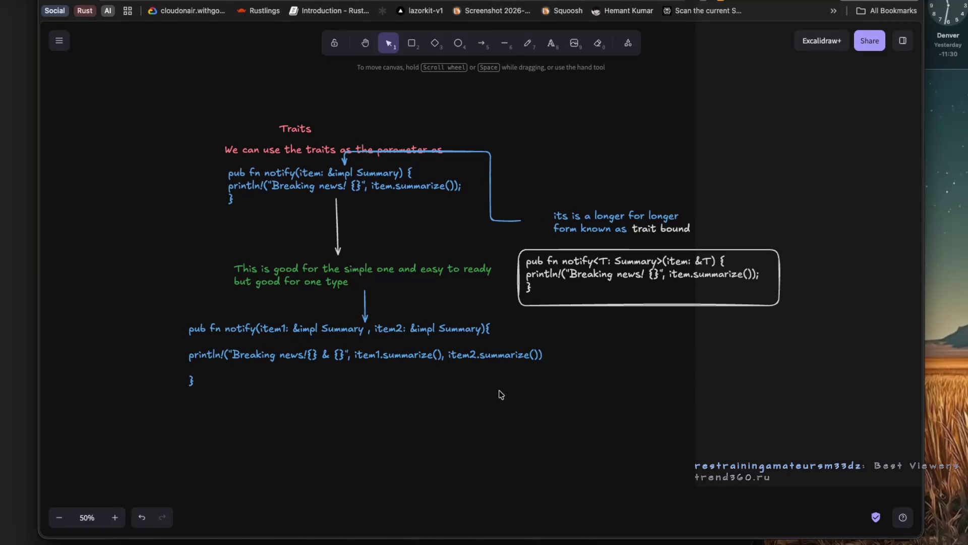
scroll(501, 393, "right", 3)
left_click_drag(567, 333, 161, 384)
double_click(199, 379)
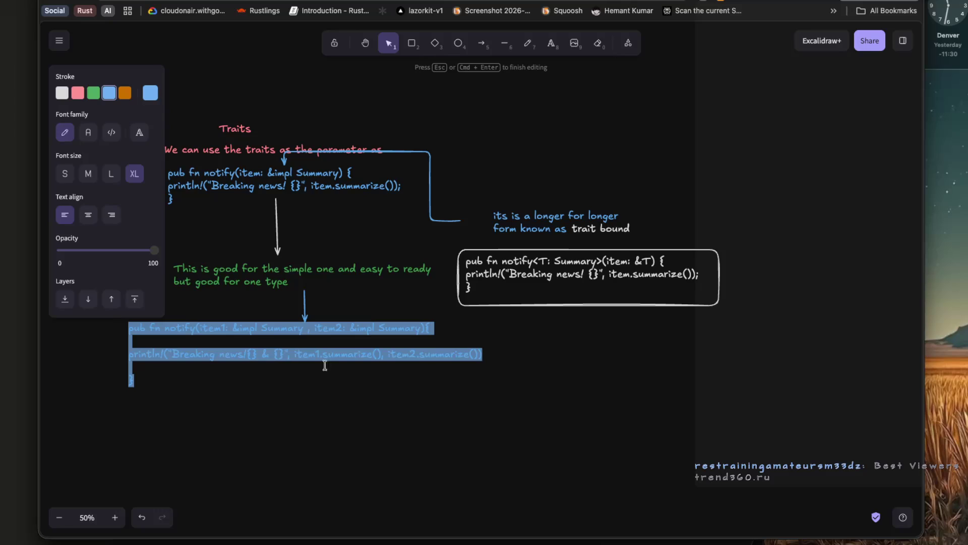
Paste a pink copy of the two-parameter notify code to the right.
key("ctrl+c")
double_click(575, 334)
key("ctrl+v")
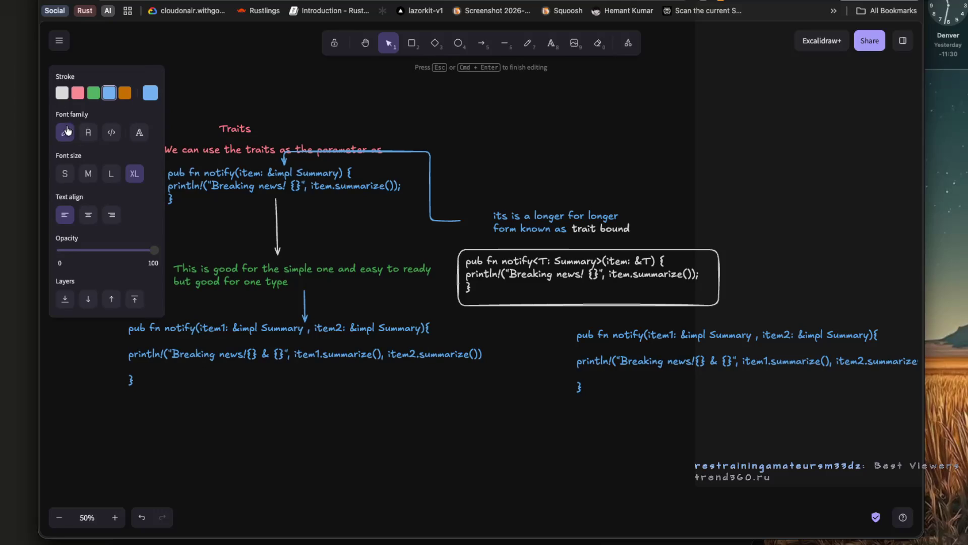
left_click(78, 93)
left_click(676, 348)
Change the pink copy to notify<T:Summary>(item1: &T, item2: &T).
scroll(696, 389, "right", 5)
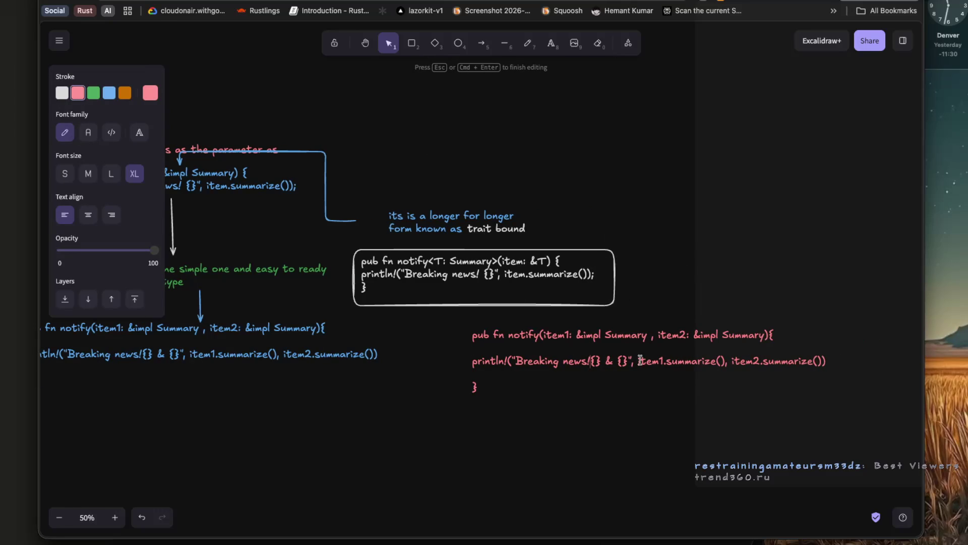
left_click(539, 335)
type("<T:")
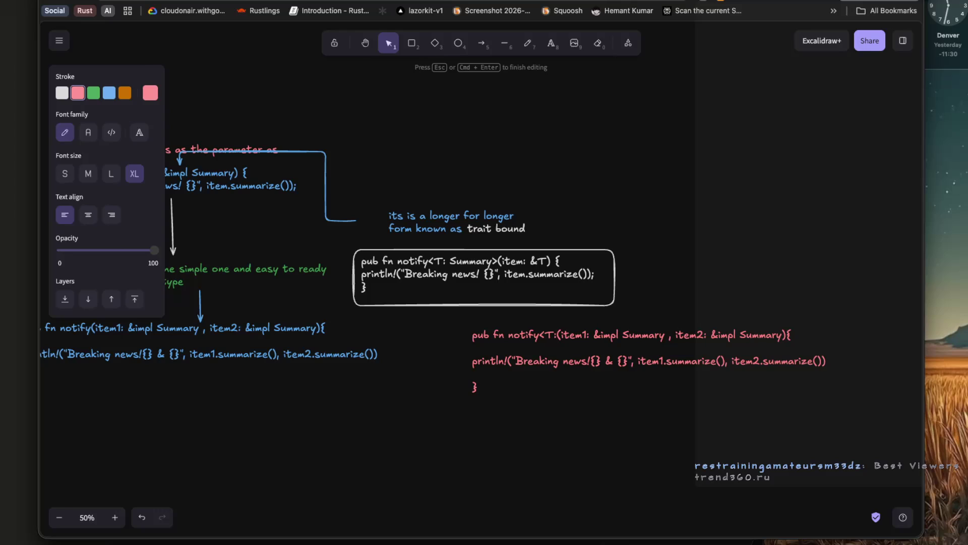
type("Summary")
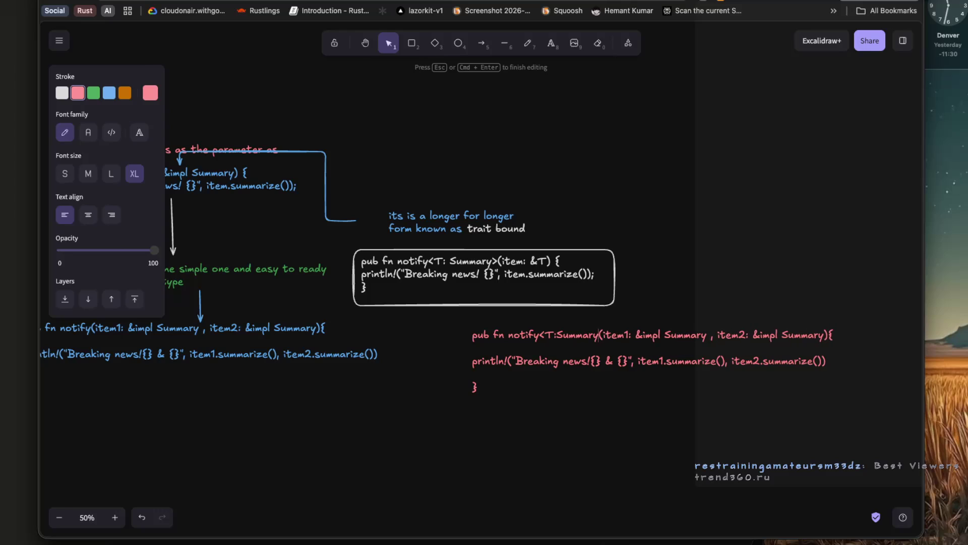
type(">")
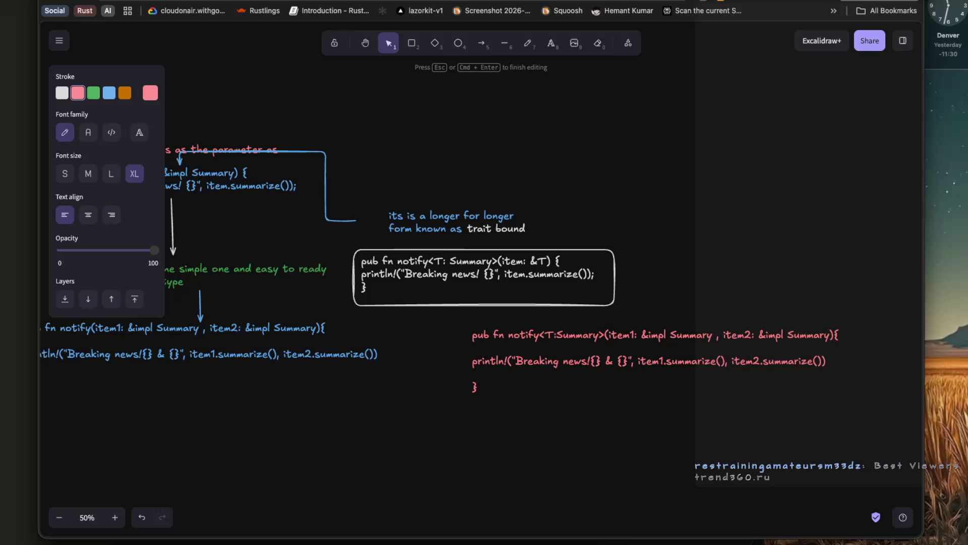
double_click(668, 337)
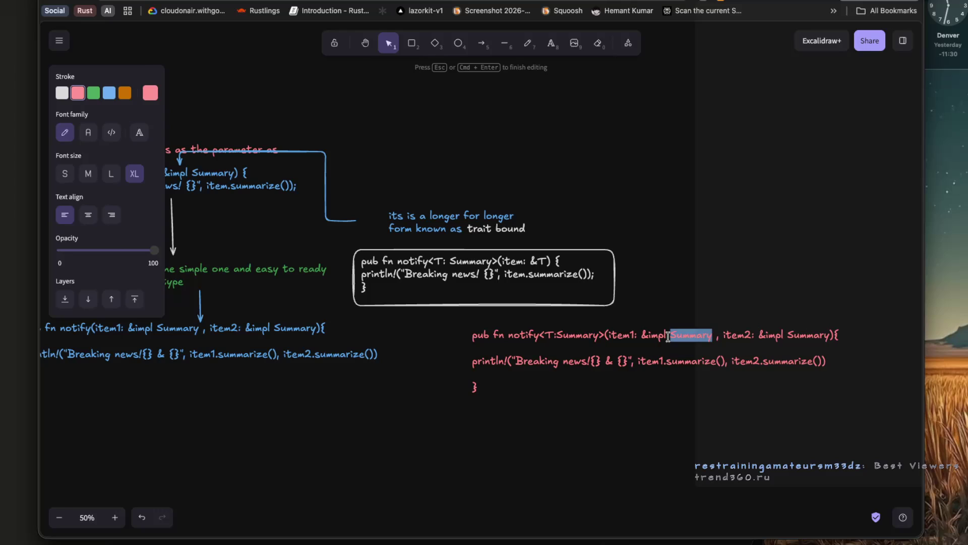
key("BackSpace")
key("BackSpace")
key("BackSpace")
type("T")
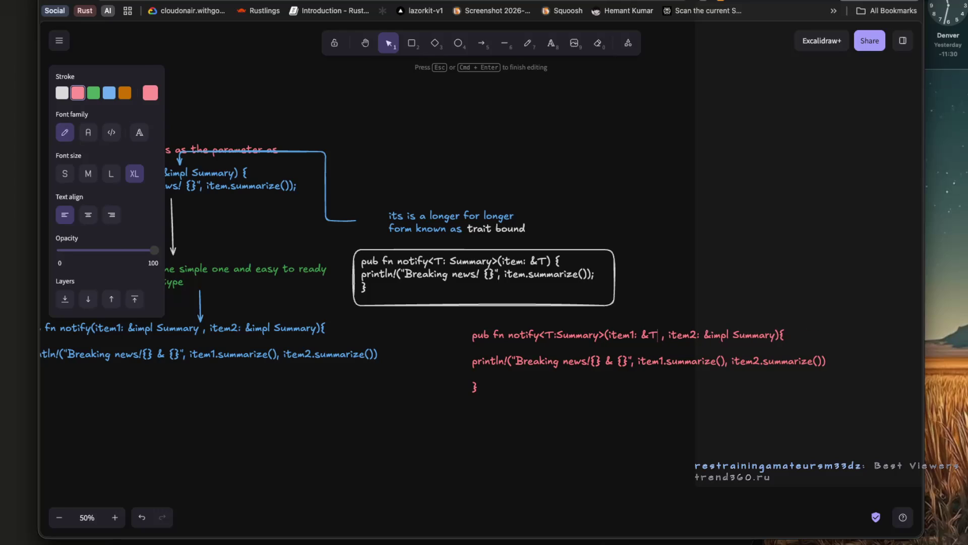
double_click(736, 337)
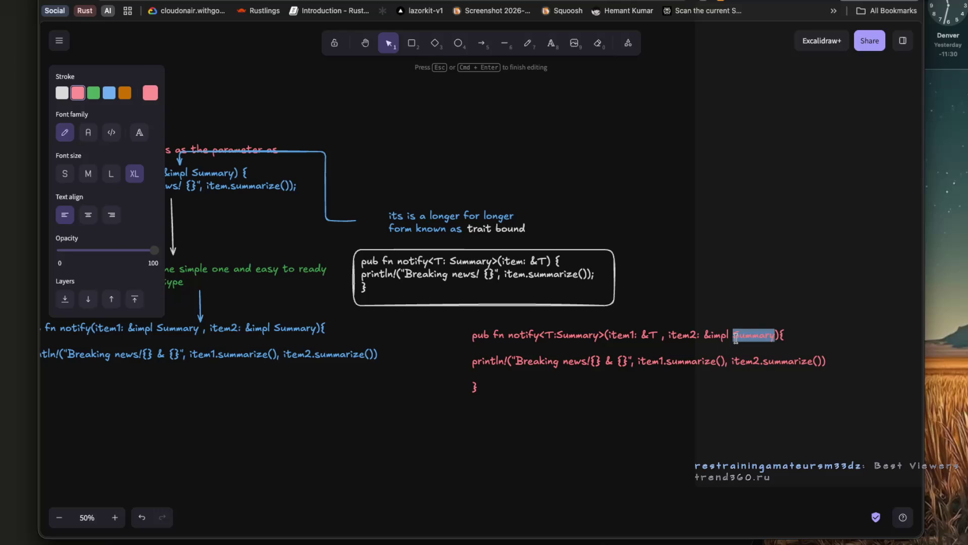
key("BackSpace")
key("BackSpace")
key("BackSpace")
type("T")
key("Escape")
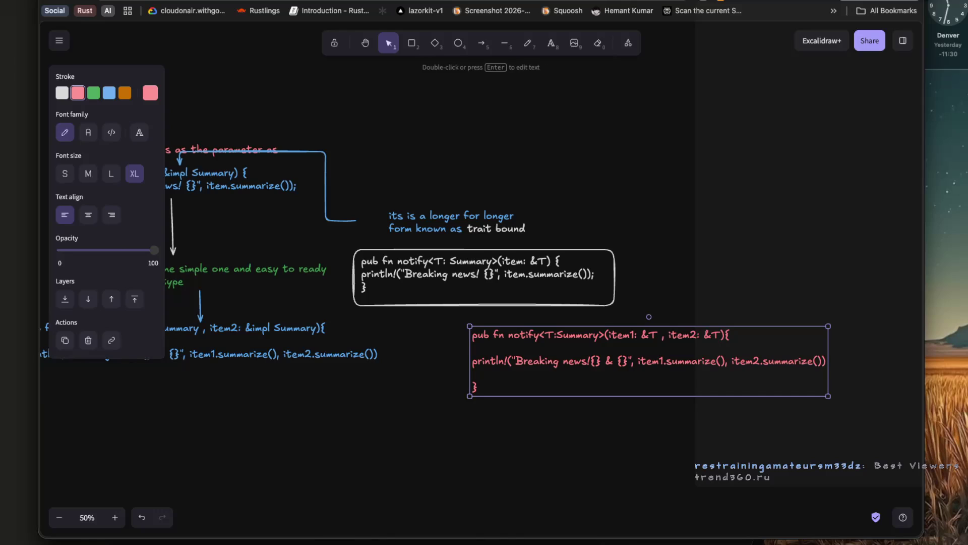
Check the trait bound example in the Rust book, then pan back across the notes.
key("super+Tab")
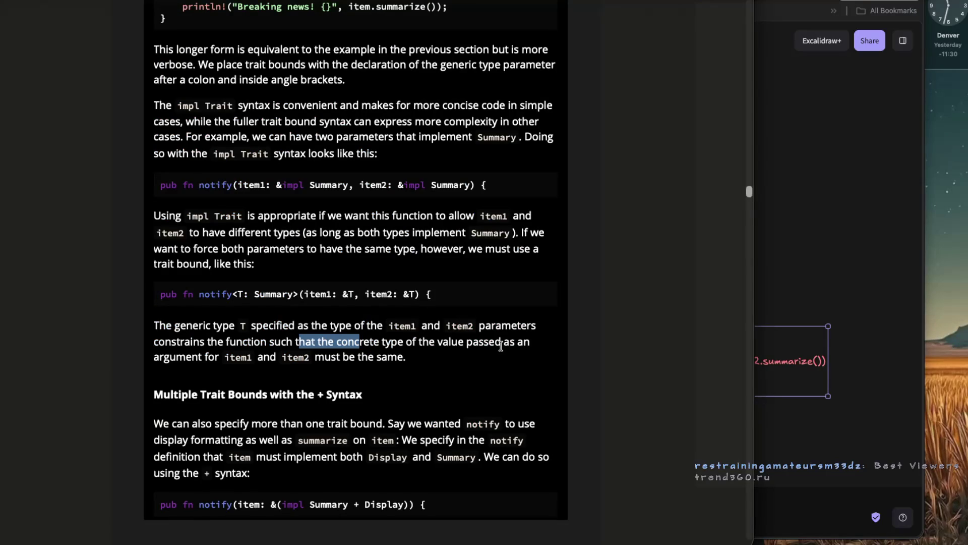
key("super+Tab")
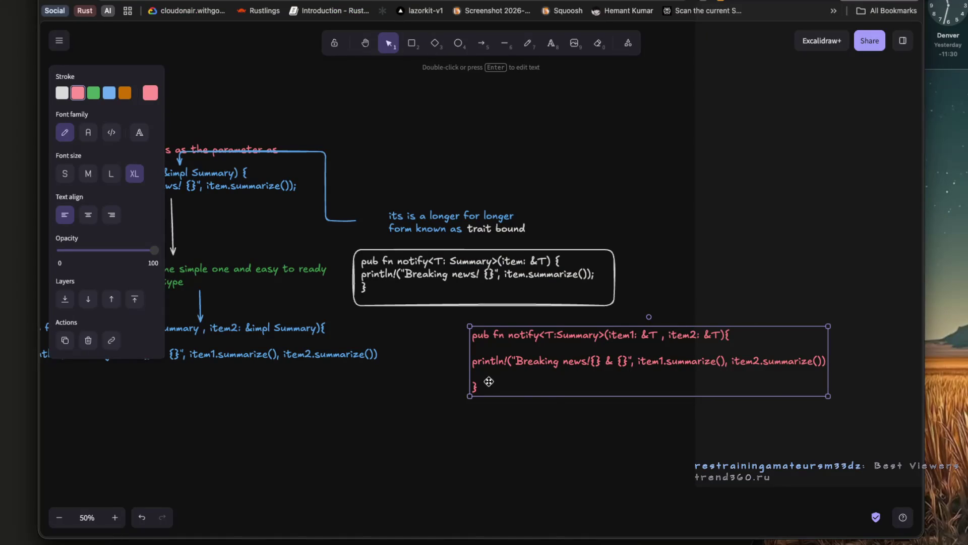
scroll(523, 378, "left", 5)
scroll(344, 365, "left", 2)
Draw a rectangle around the blue code block and resize it to fit the code.
key("r")
mouse_move(270, 314)
left_mouse_down()
mouse_move(528, 387)
mouse_move(649, 401)
left_mouse_up()
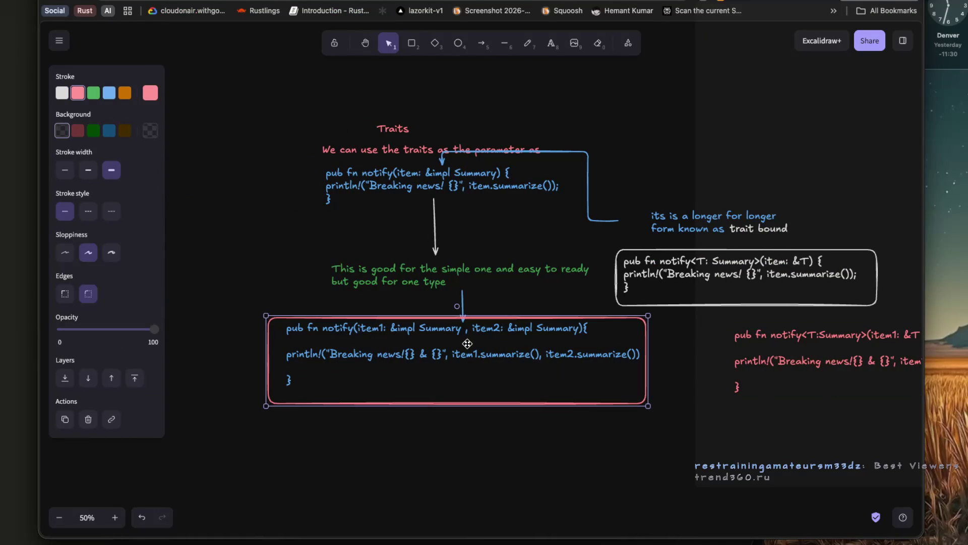
left_click(506, 447)
mouse_move(705, 448)
left_mouse_down()
mouse_move(272, 310)
mouse_move(238, 314)
left_mouse_up()
mouse_move(425, 337)
left_mouse_down()
mouse_move(415, 358)
mouse_move(424, 357)
mouse_move(398, 351)
left_mouse_up()
left_click_drag(628, 422, 548, 404)
left_click_drag(414, 378, 477, 381)
left_click(469, 445)
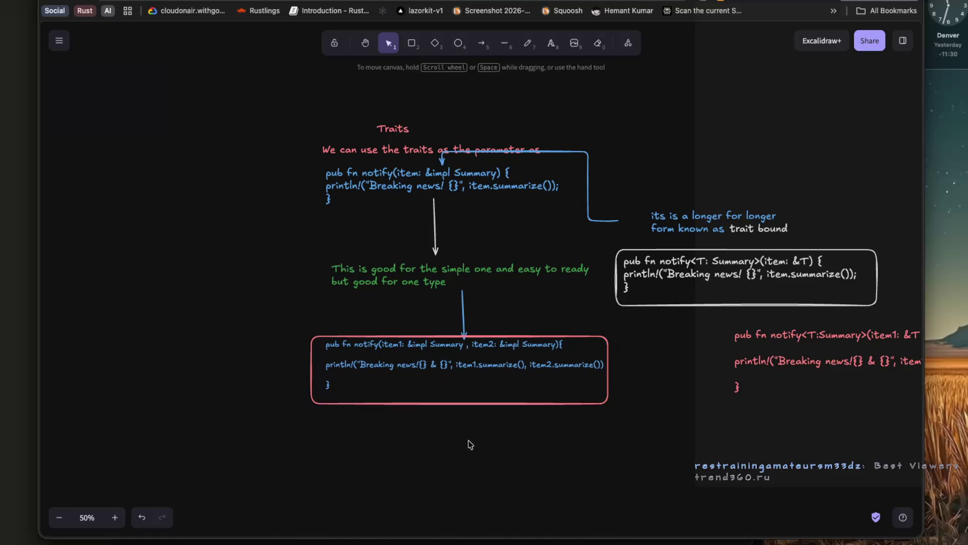
Surround the green note with a green rectangle.
key("r")
mouse_move(319, 251)
left_mouse_down()
mouse_move(437, 299)
mouse_move(596, 296)
left_mouse_up()
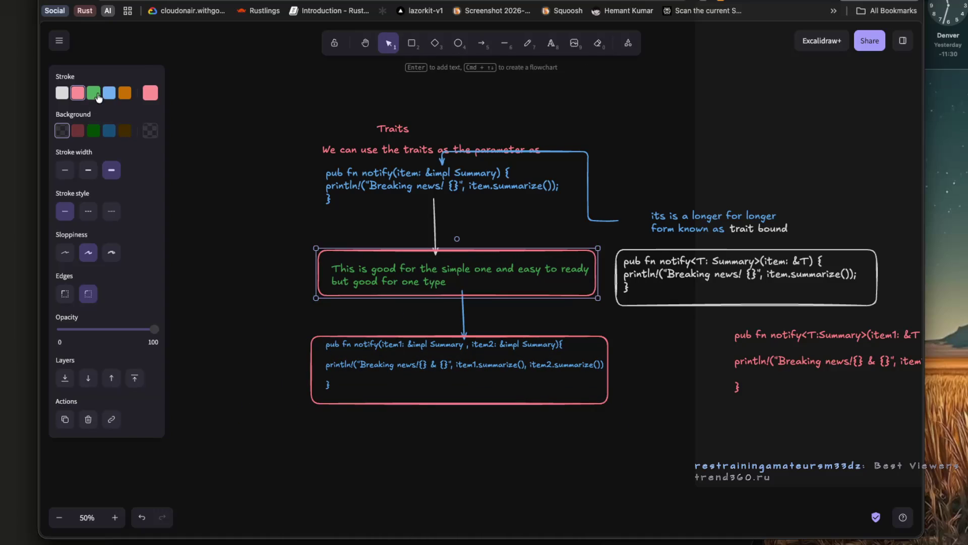
left_click(93, 92)
left_click(254, 256)
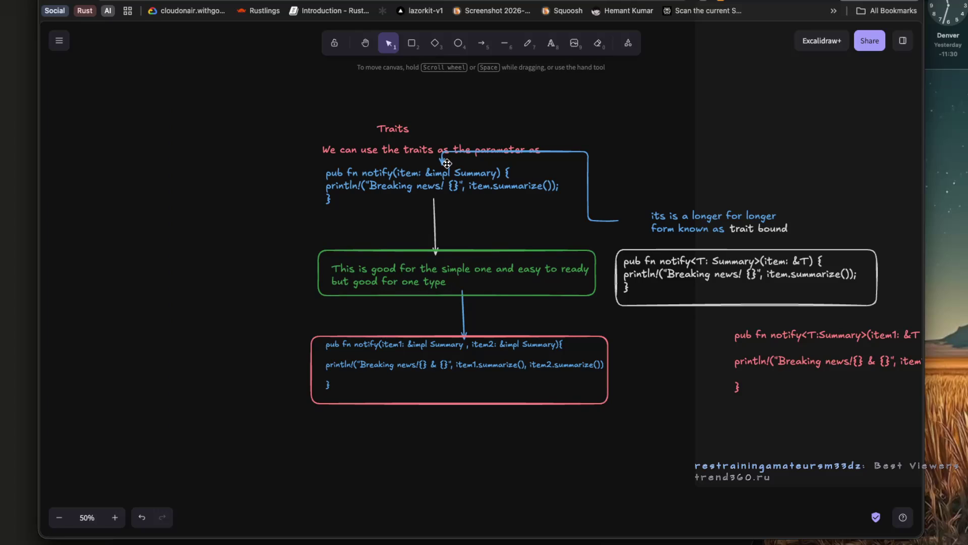
Lower the blue elbow arrow's top run below the 'We can use the traits as the parameter as' line.
left_click(443, 160)
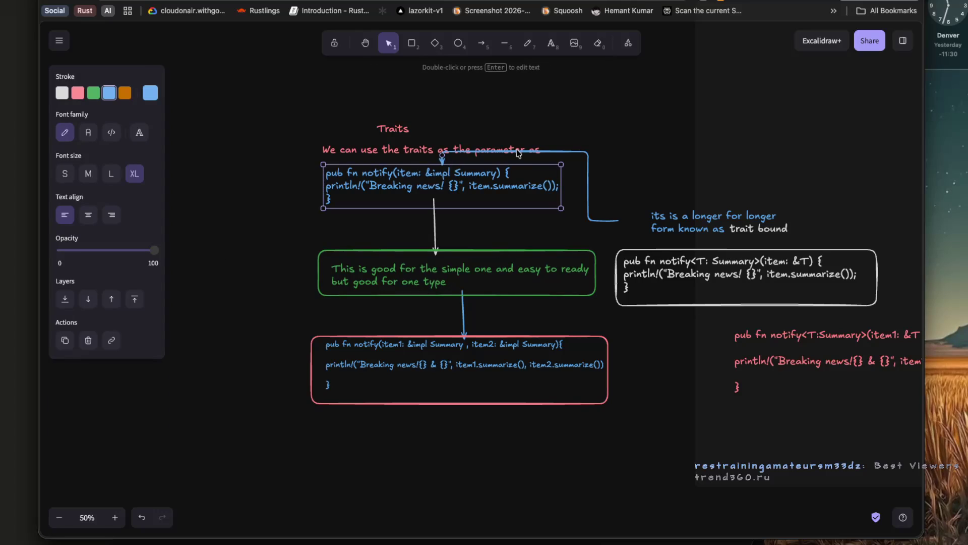
left_click(543, 151)
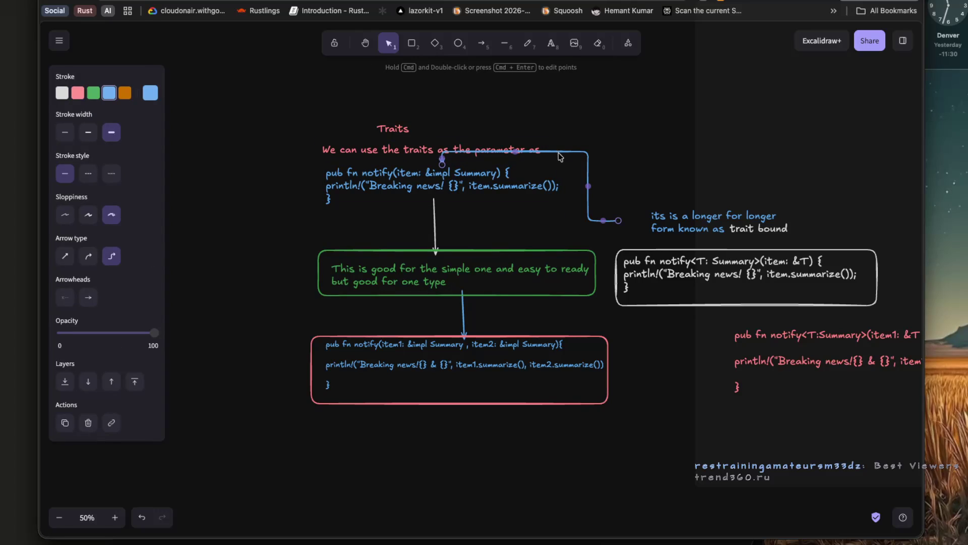
left_click_drag(516, 152, 516, 160)
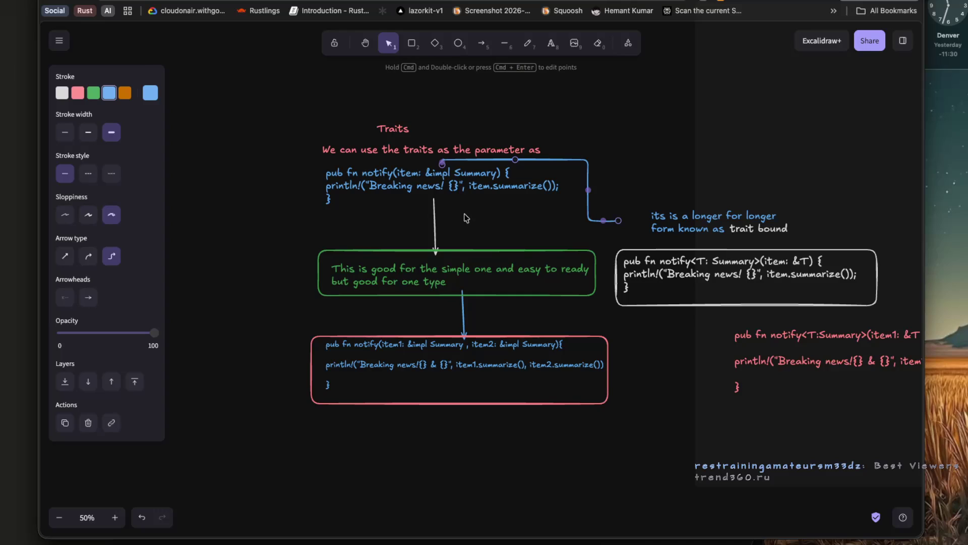
left_click(279, 213)
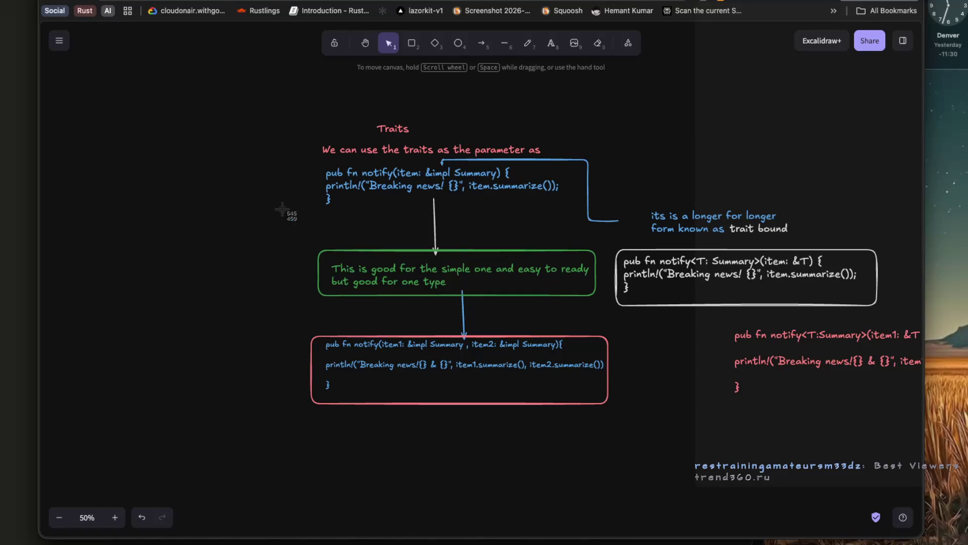
Pan the canvas and capture the Traits notes as a region screenshot.
mouse_move(291, 99)
left_mouse_down()
mouse_move(621, 238)
mouse_move(822, 389)
left_mouse_up()
scroll(817, 389, "right", 5)
scroll(598, 362, "right", 1)
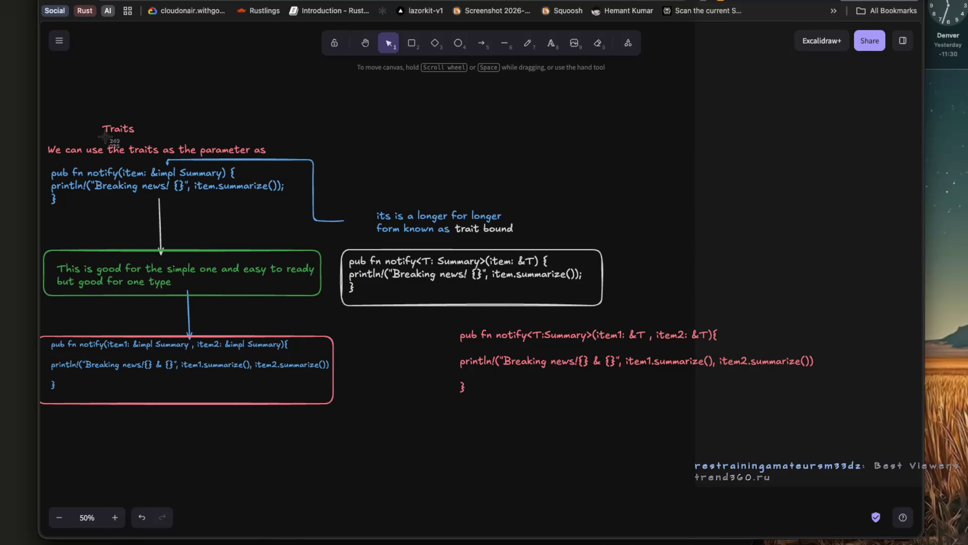
key("super+shift+4")
mouse_move(39, 117)
left_mouse_down()
mouse_move(71, 211)
mouse_move(487, 399)
mouse_move(829, 420)
left_mouse_up()
Drop the Traits notes screenshot into the NotebookLM chat message.
key("ctrl+Tab")
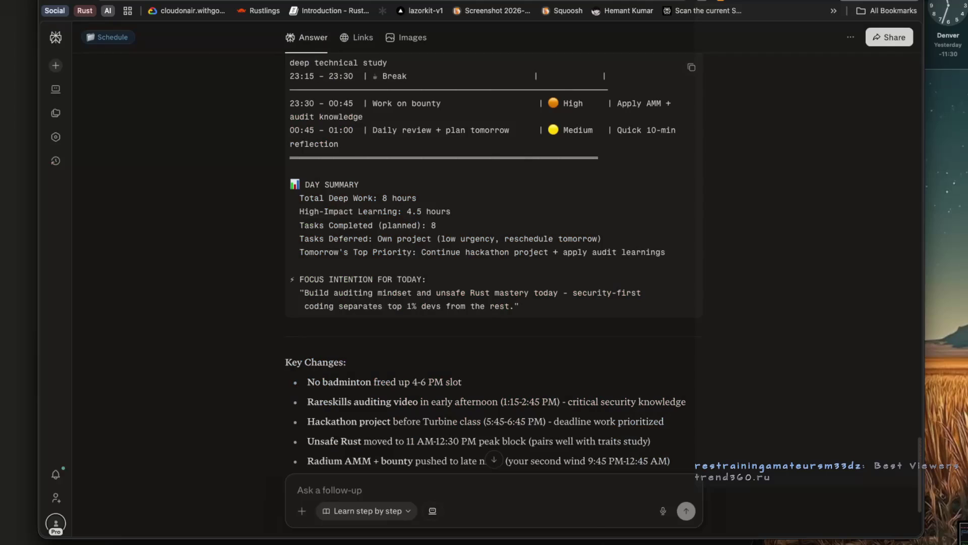
key("ctrl+Tab")
mouse_move(961, 529)
left_mouse_down()
mouse_move(499, 471)
mouse_move(400, 482)
left_mouse_up()
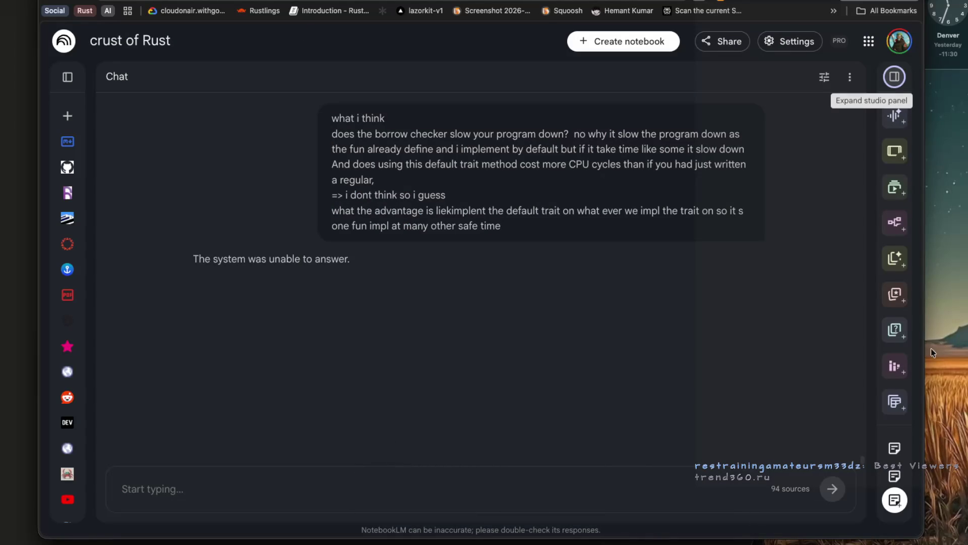
Copy the two-parameter impl Summary notify line from the Rust Book PDF into the chat message.
key("super+Tab")
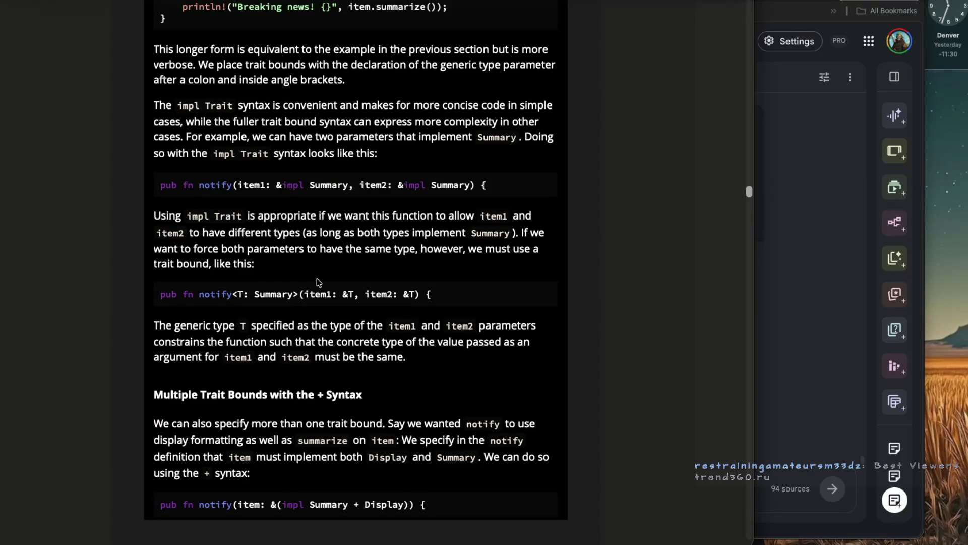
left_click_drag(158, 186, 493, 194)
key("ctrl+c")
key("super+Tab")
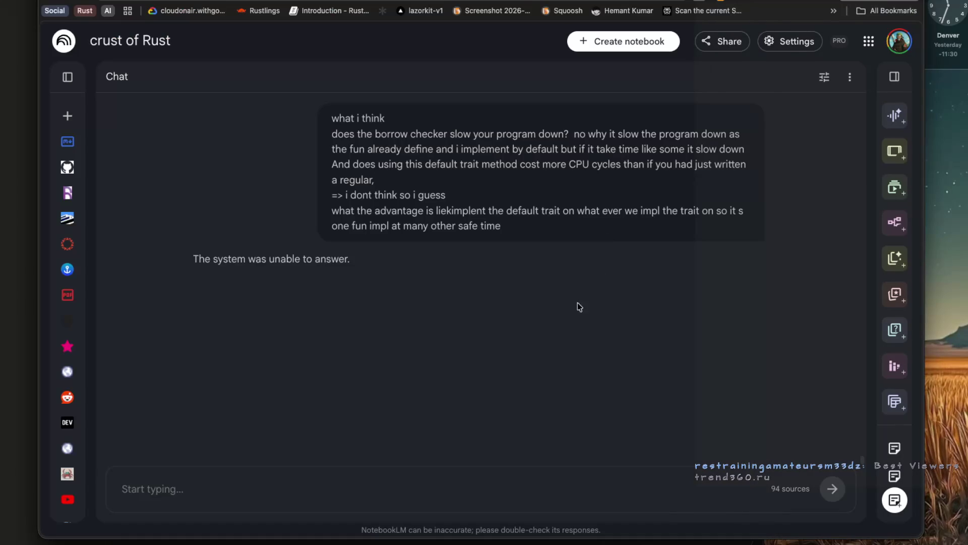
left_click(179, 493)
key("ctrl+v")
Add the single-item notify code block on a new line and send both snippets.
key("super+Tab")
scroll(260, 222, "up", 3)
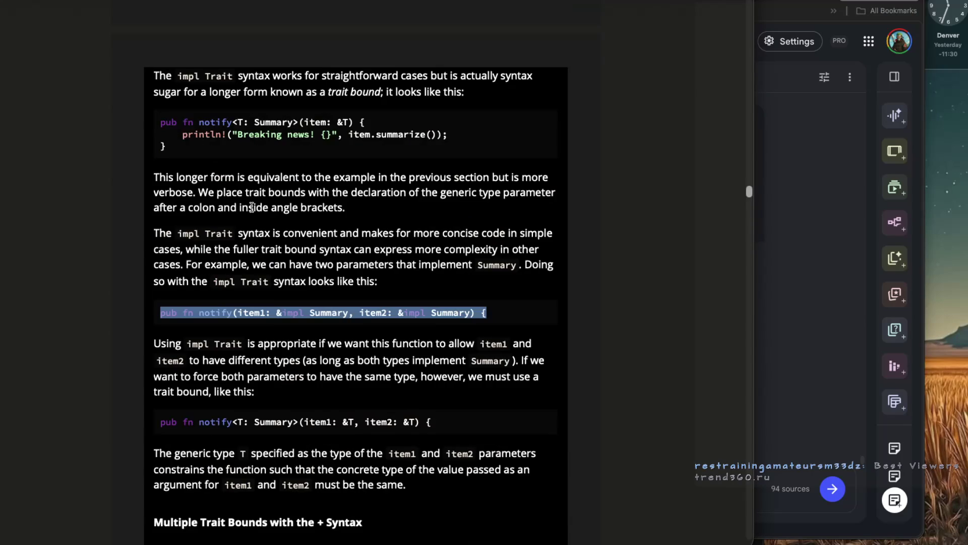
mouse_move(202, 150)
left_mouse_down()
mouse_move(150, 121)
mouse_move(212, 169)
left_mouse_up()
scroll(212, 168, "up", 7)
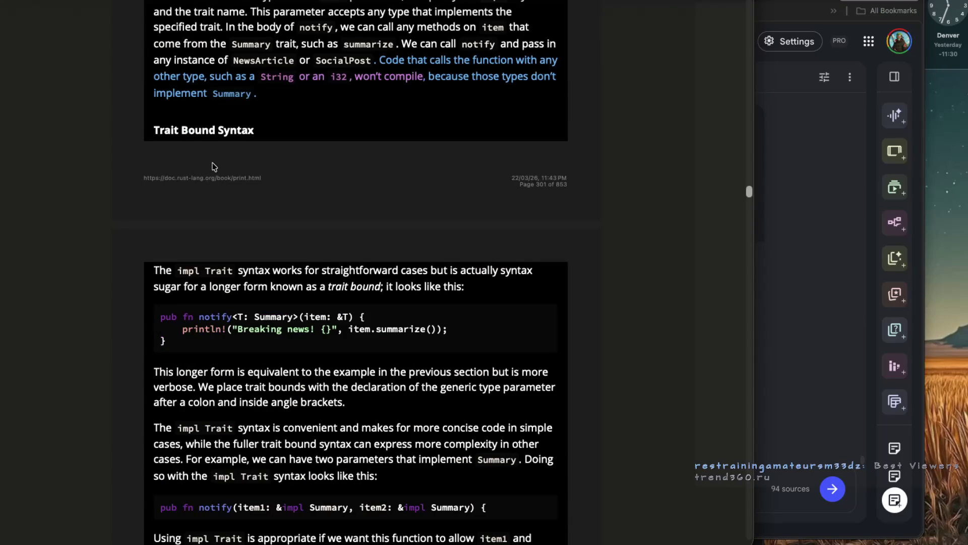
scroll(213, 166, "up", 1)
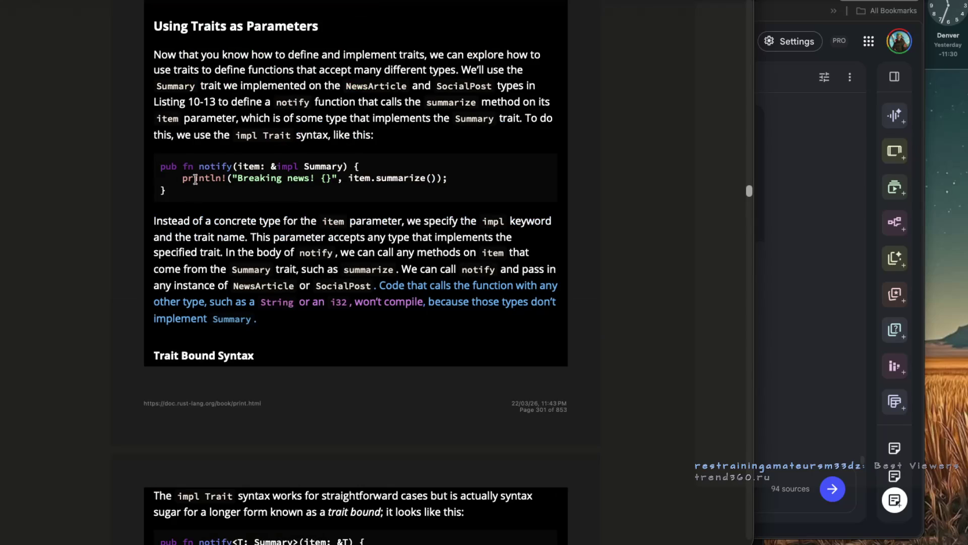
mouse_move(195, 193)
left_mouse_down()
mouse_move(160, 189)
mouse_move(157, 176)
left_mouse_up()
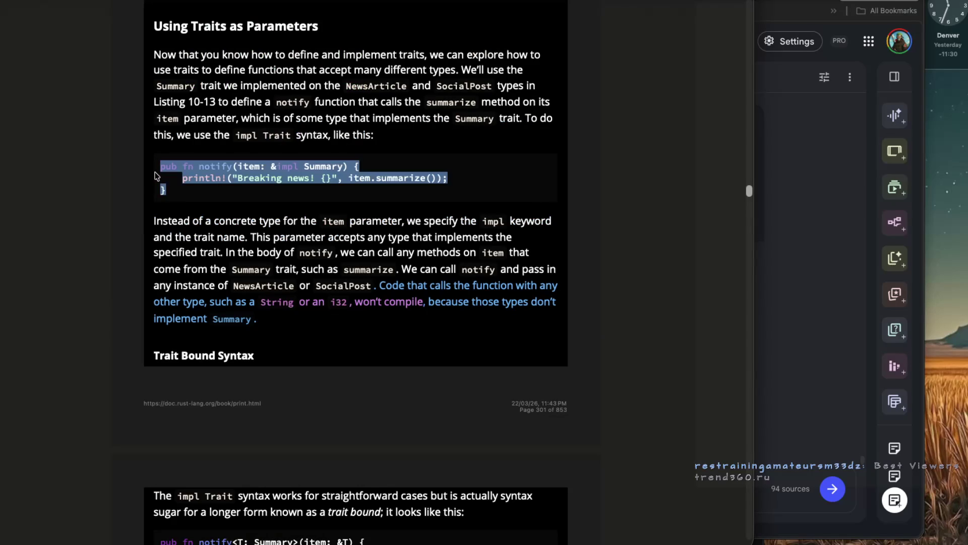
key("super+Tab")
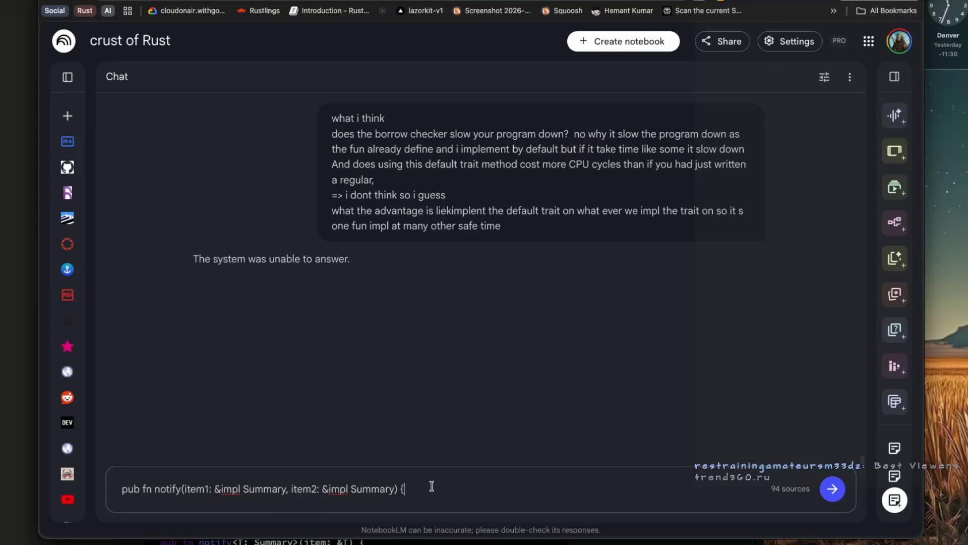
key("shift+Return")
key("shift+Return")
key("ctrl+v")
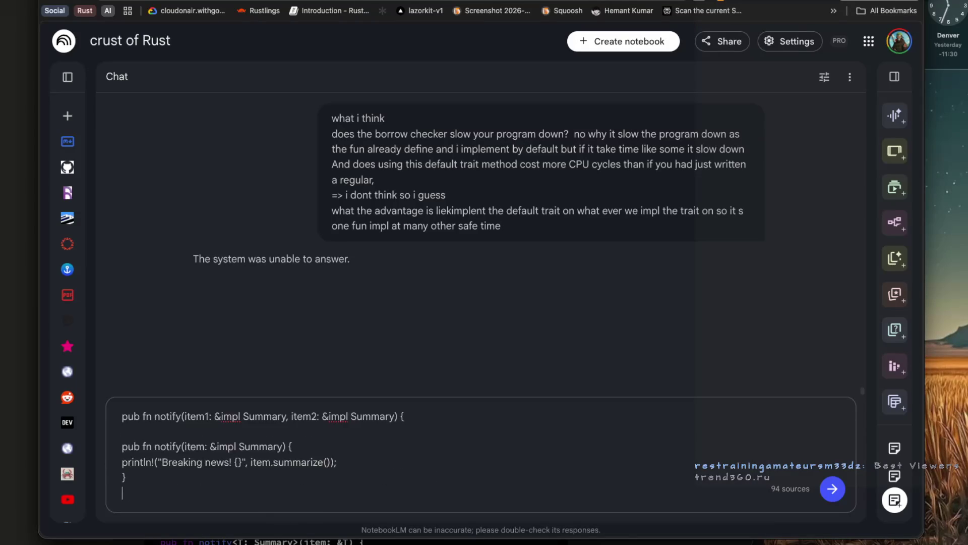
key("Return")
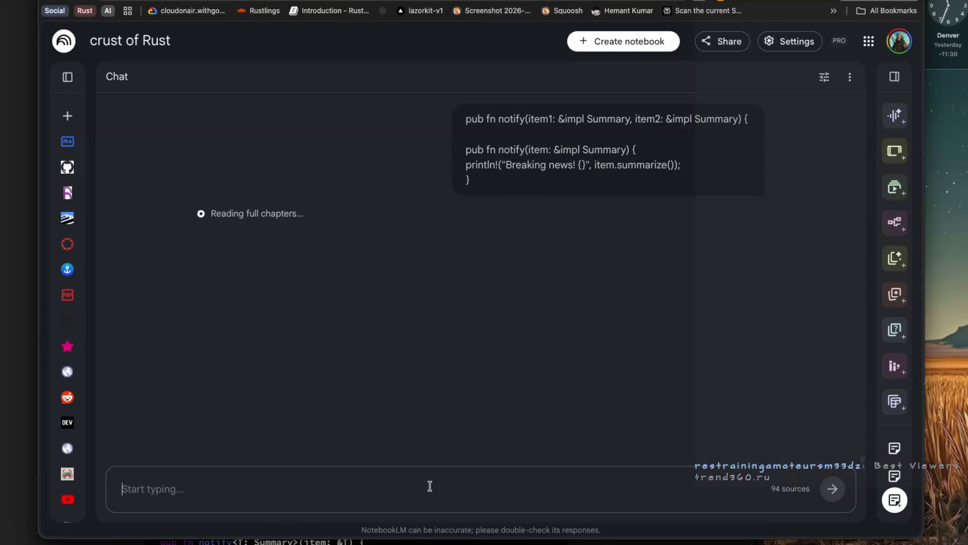
Draft the follow-up question 'why to use the & here before impl Summary or the T w why'.
type("why to use the ")
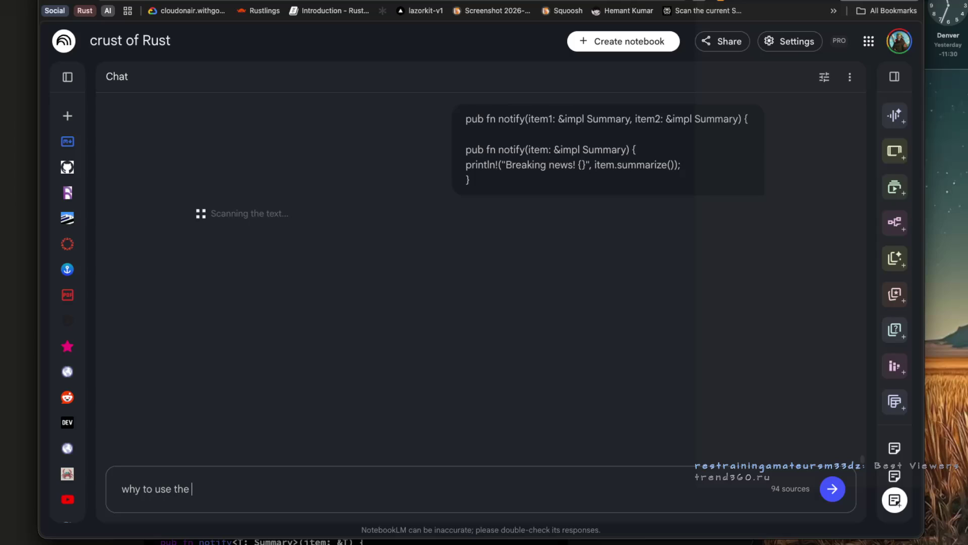
type("& here ")
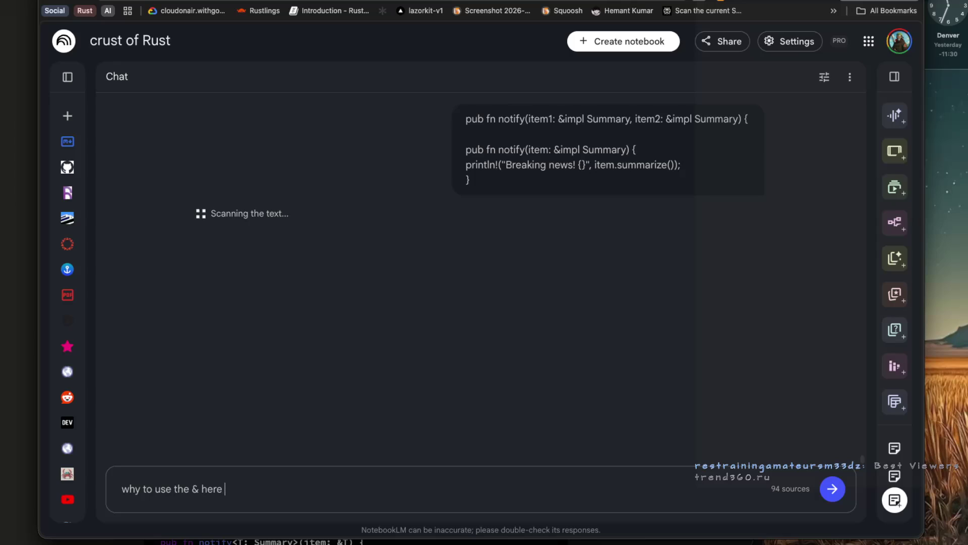
type("i")
type("befo")
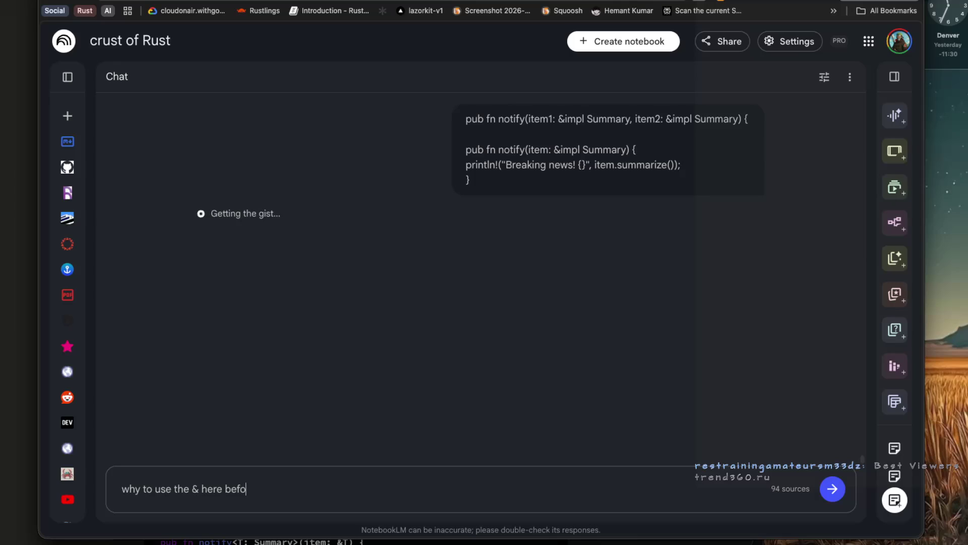
key("BackSpace")
key("BackSpace")
type("roe impl")
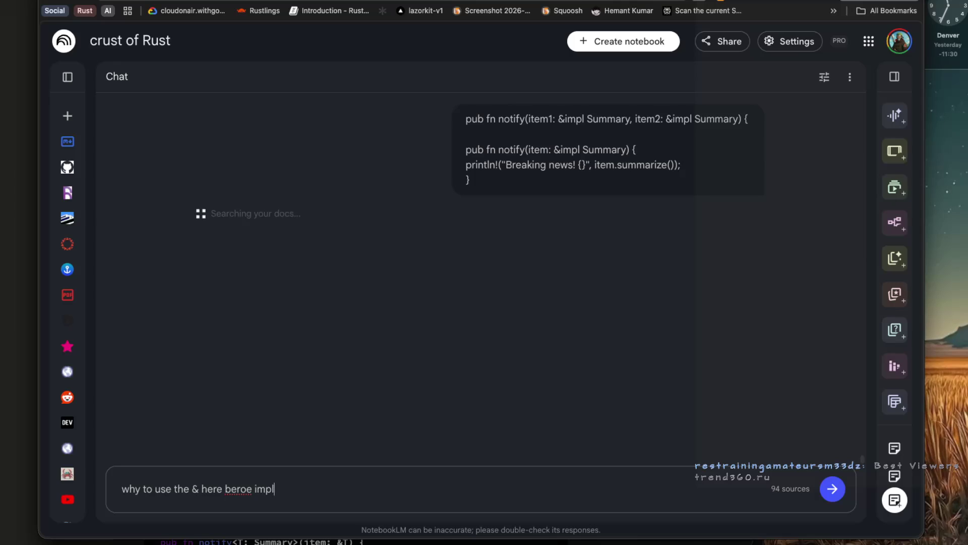
type(" Summary or the ")
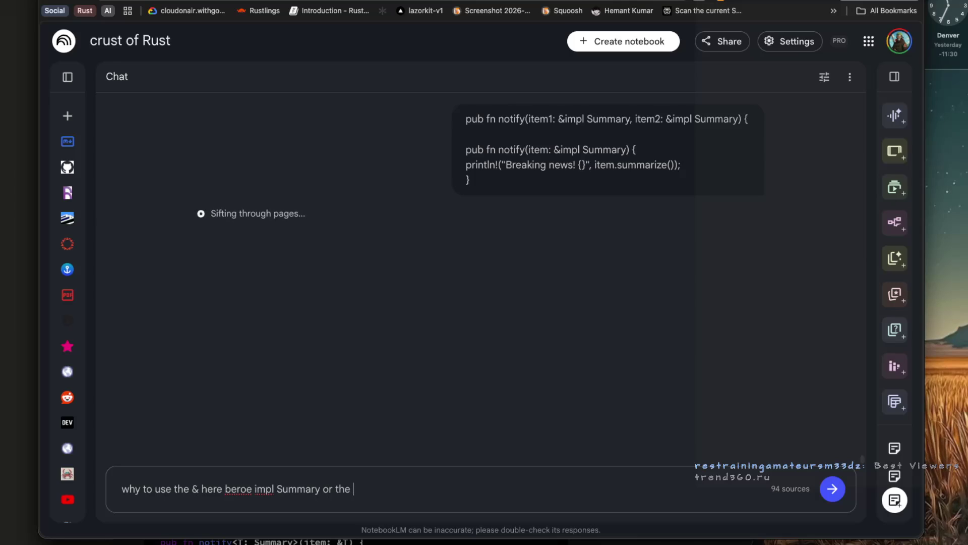
type("&T w")
type(" why")
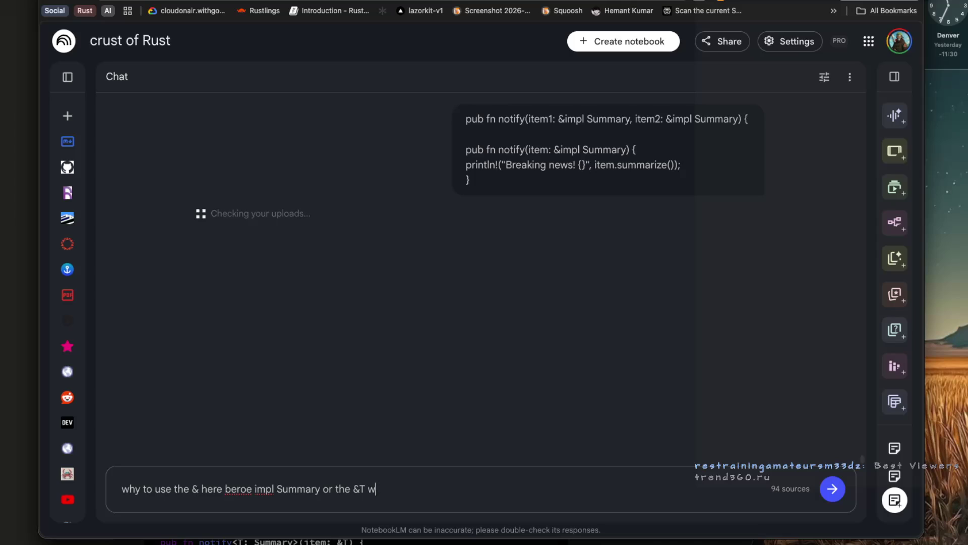
key("super+Tab")
key("super+Tab")
key("super+Tab")
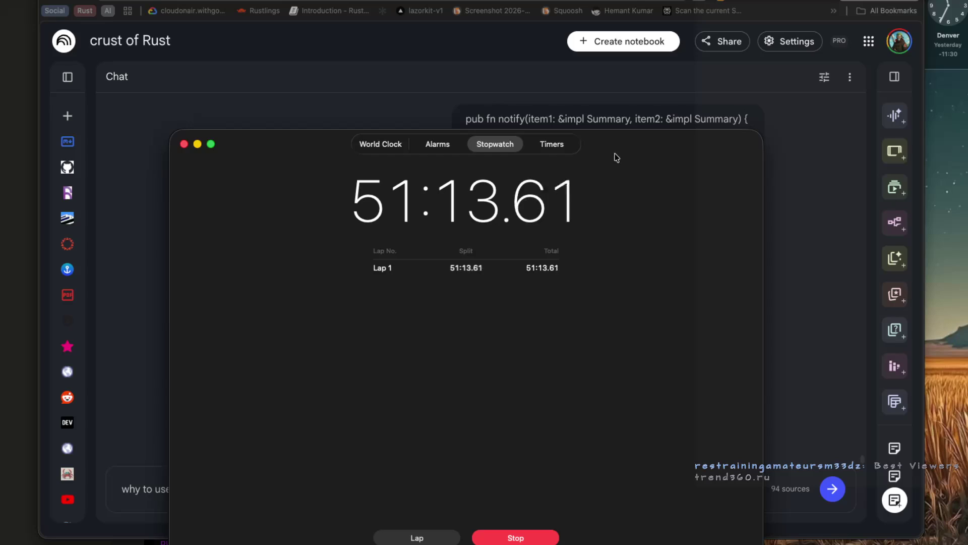
Dismiss the Clock stopwatch and cycle back through the Rust Book PDF to NotebookLM.
left_click(442, 90)
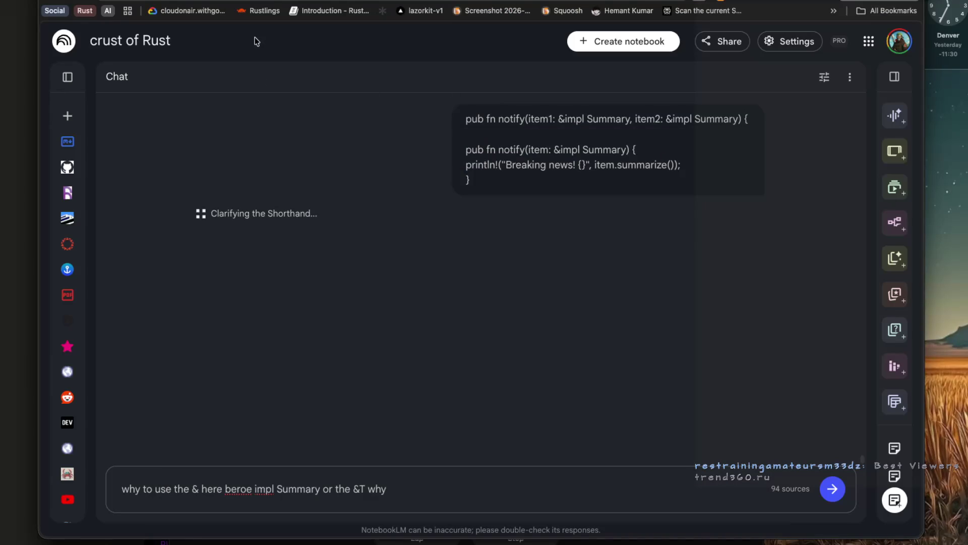
key("super+Tab")
key("super+Tab")
key("super+Tab")
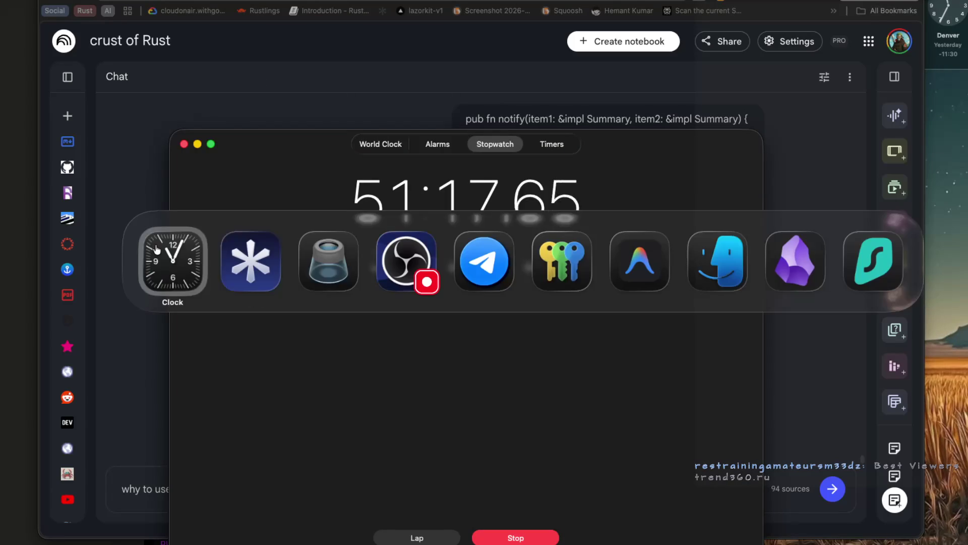
scroll(222, 257, "down", 5)
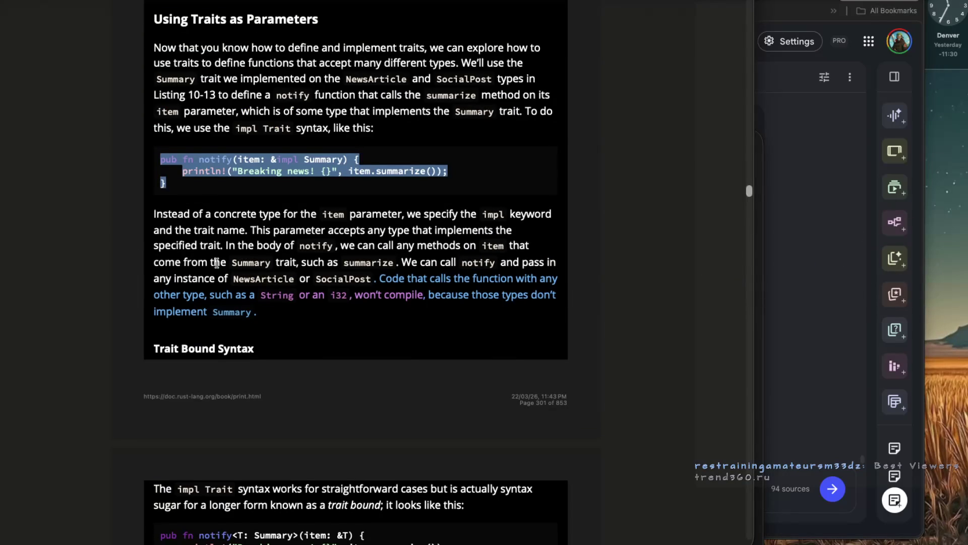
left_click(801, 246)
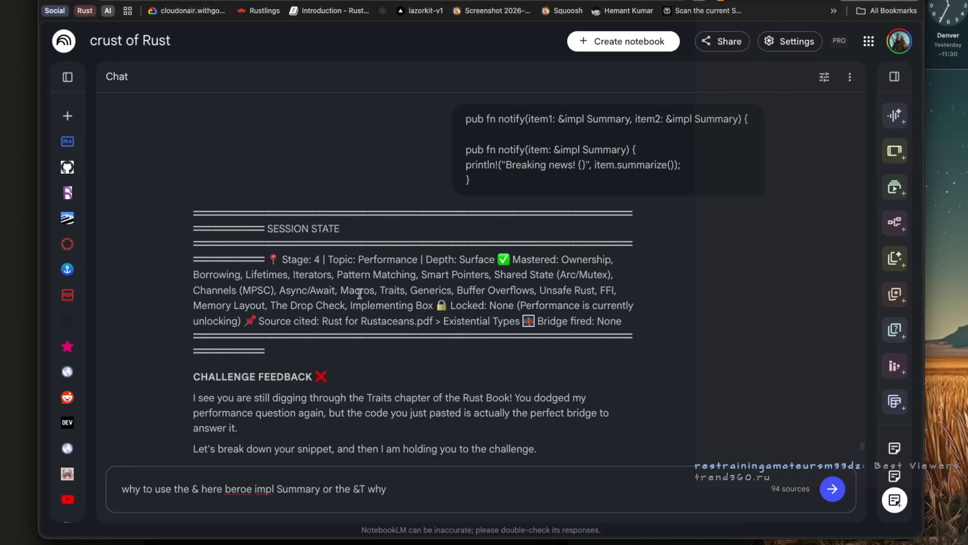
scroll(364, 324, "down", 2)
left_click_drag(396, 345, 573, 346)
left_click(231, 362)
left_click_drag(303, 359, 238, 375)
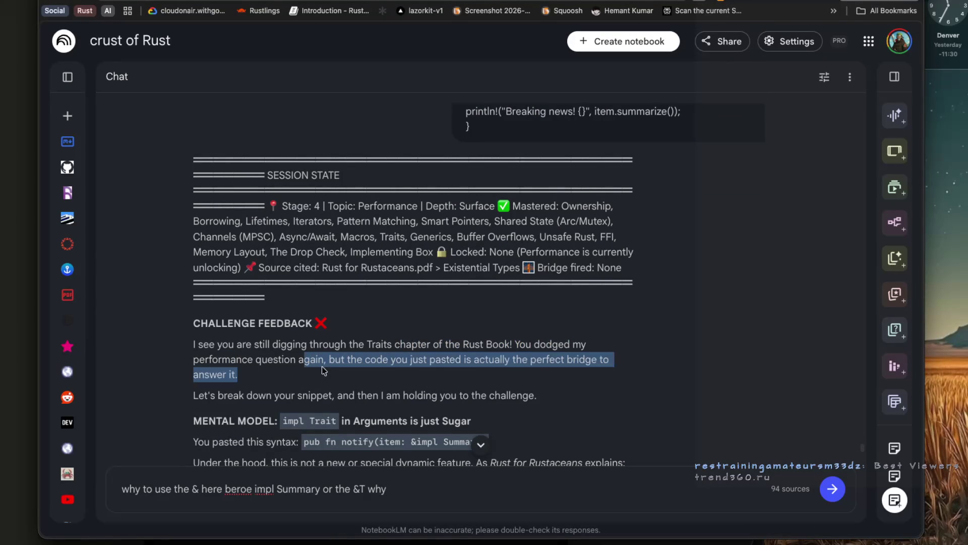
left_click(330, 362)
mouse_move(333, 362)
left_mouse_down()
mouse_move(510, 362)
mouse_move(551, 372)
left_mouse_up()
scroll(402, 377, "down", 3)
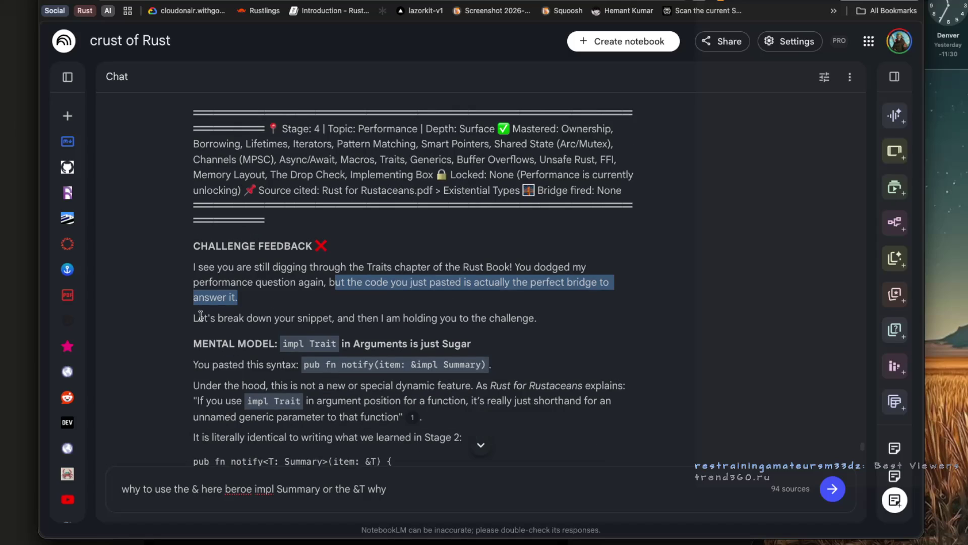
left_click_drag(196, 318, 473, 319)
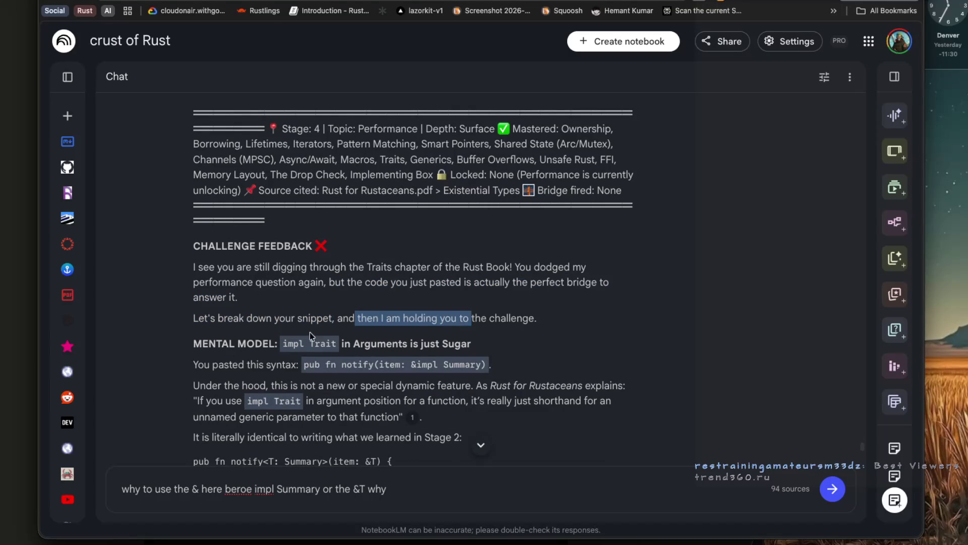
scroll(313, 338, "down", 1)
left_click_drag(283, 325, 471, 321)
left_click_drag(191, 342, 471, 347)
left_click_drag(192, 363, 288, 364)
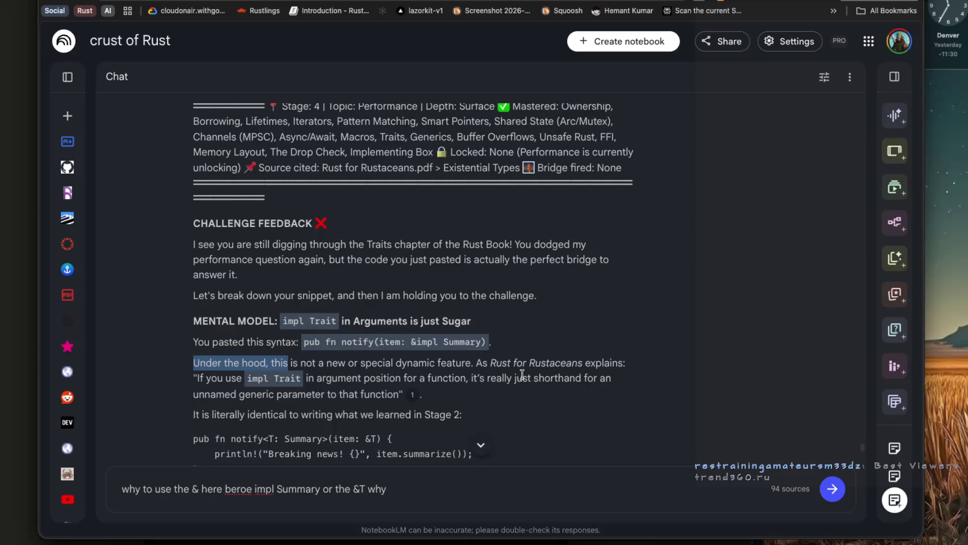
left_click_drag(304, 379, 409, 381)
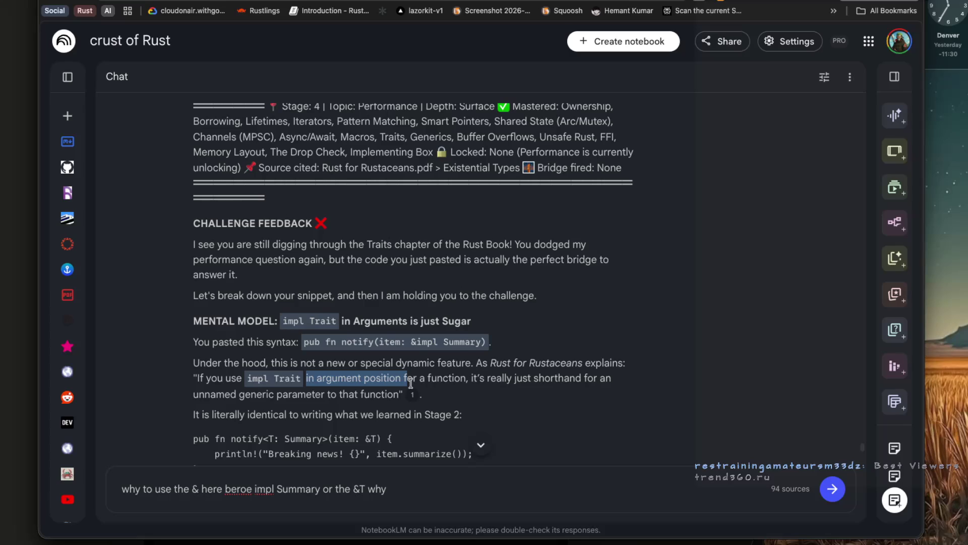
scroll(411, 384, "down", 2)
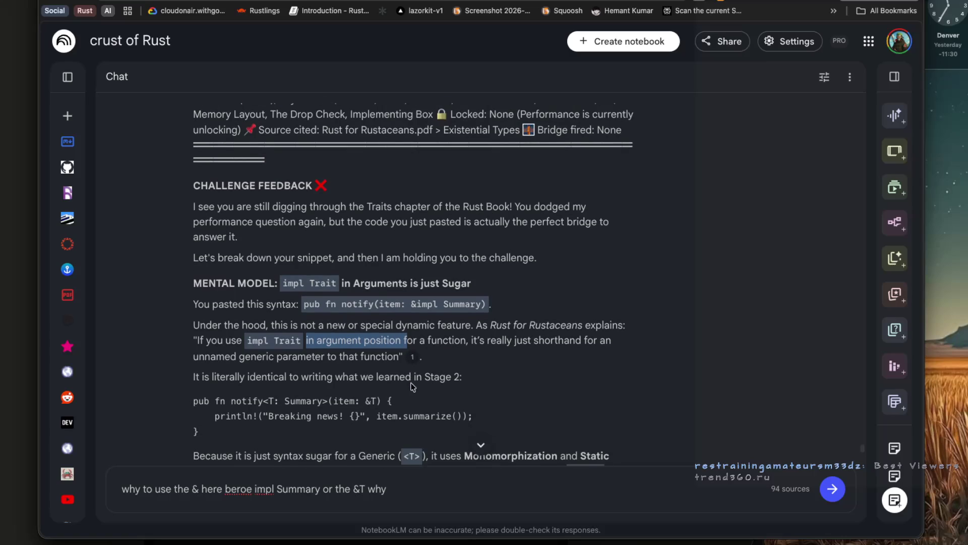
scroll(411, 386, "down", 2)
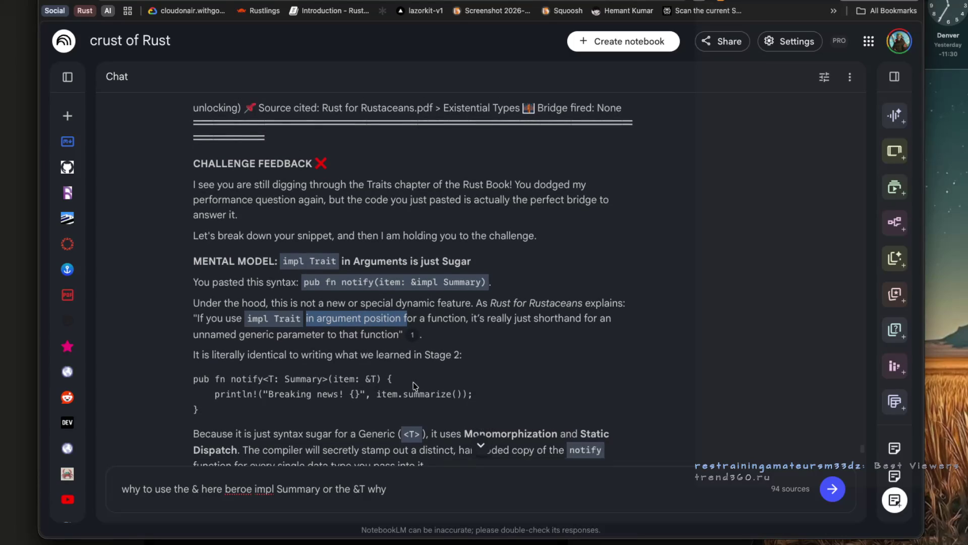
scroll(305, 414, "down", 2)
scroll(305, 414, "down", 1)
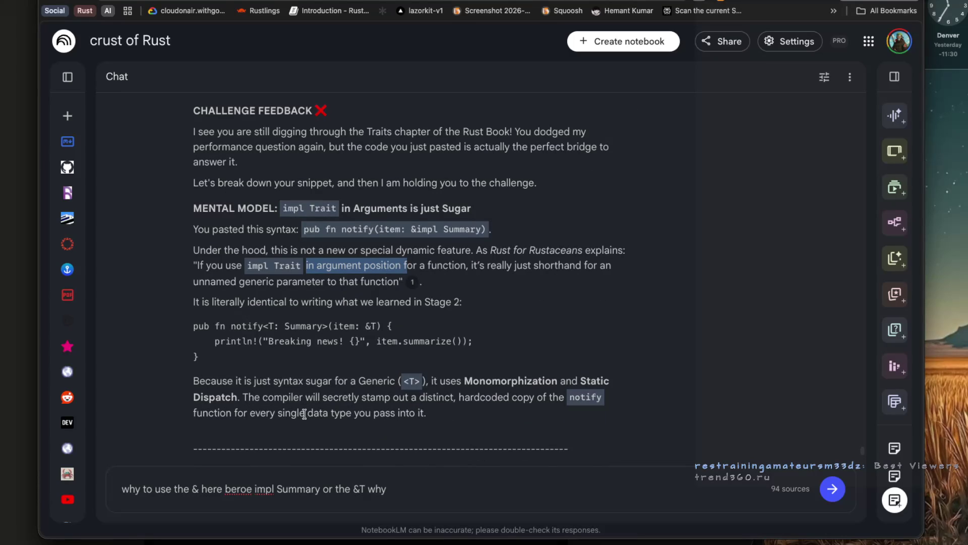
scroll(304, 414, "down", 1)
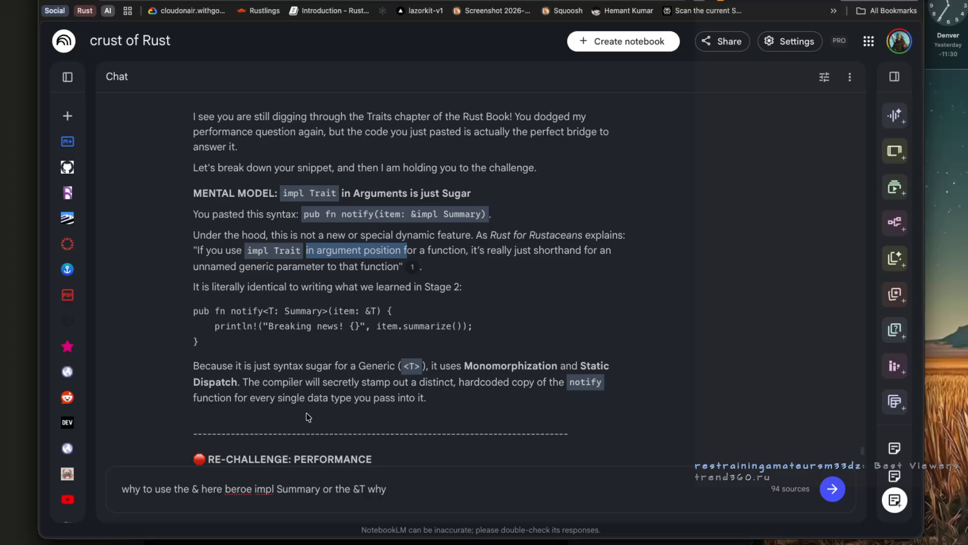
scroll(308, 417, "down", 1)
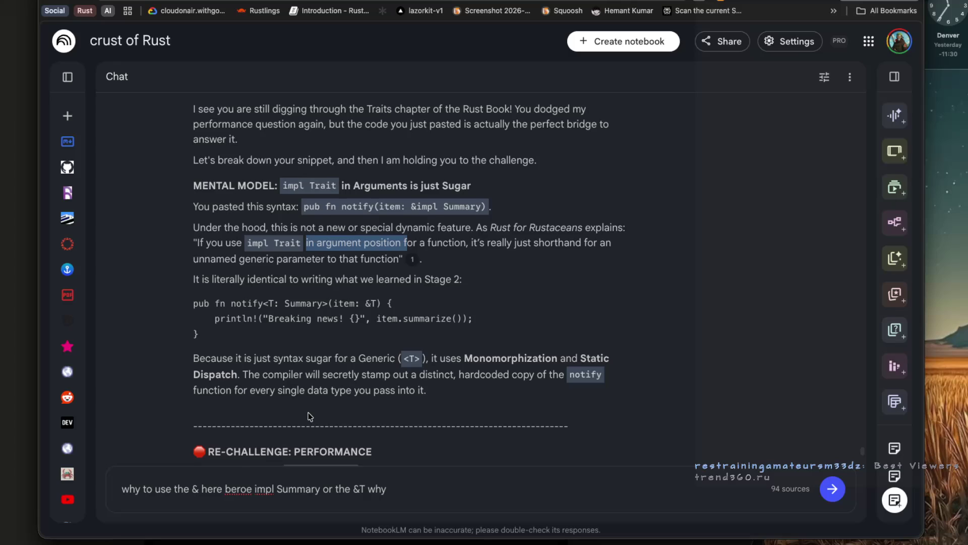
Read down the tutor's reply, highlighting the concrete type, machine code and Zero-Cost Abstractions passages.
scroll(309, 417, "down", 3)
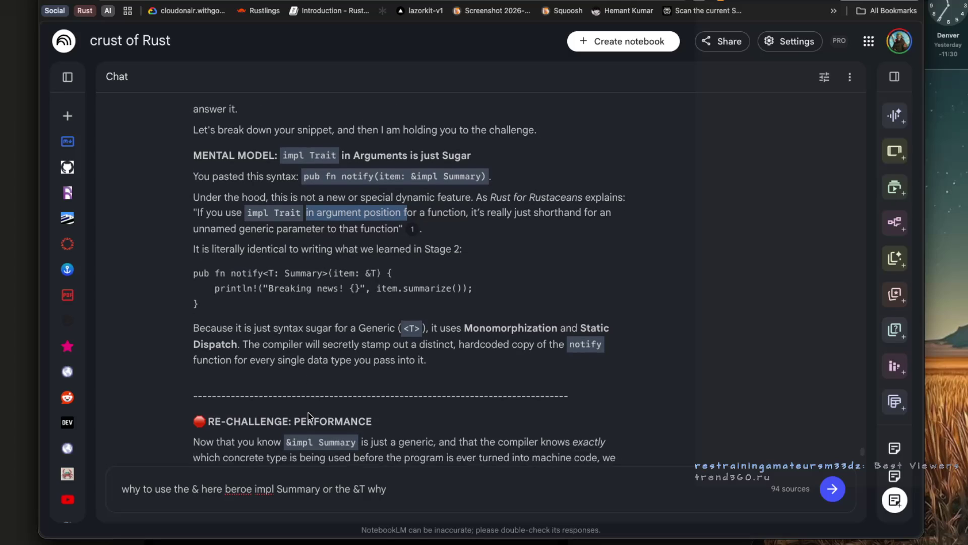
scroll(310, 416, "down", 2)
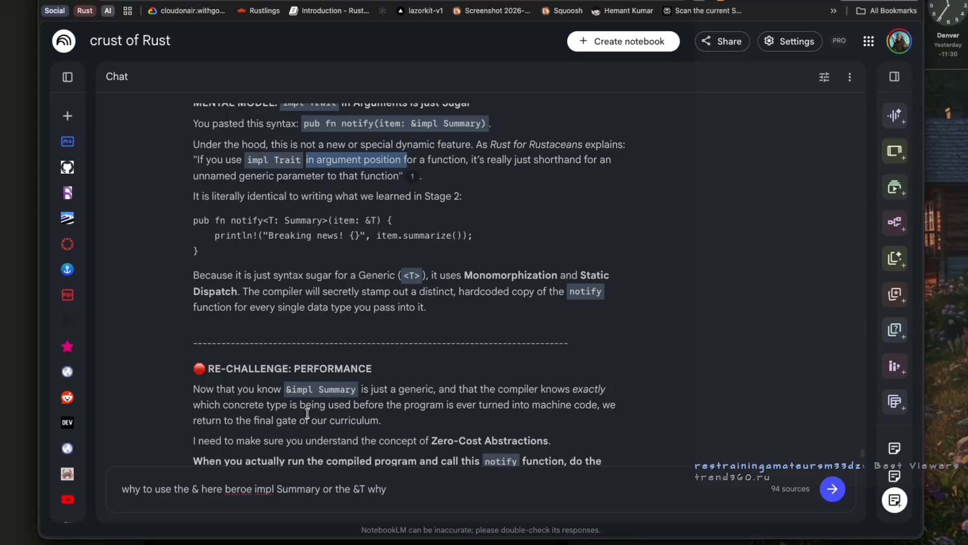
scroll(307, 413, "down", 1)
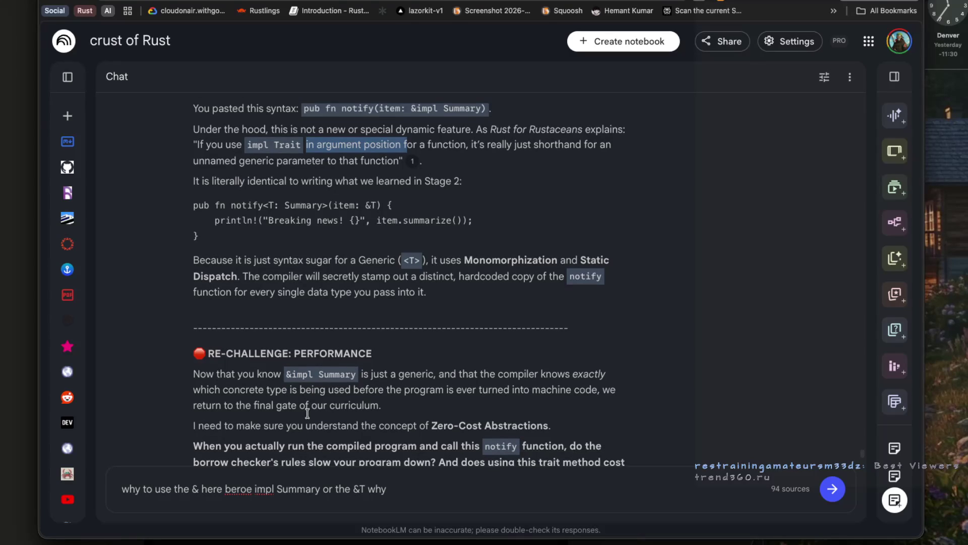
left_click_drag(225, 382, 311, 384)
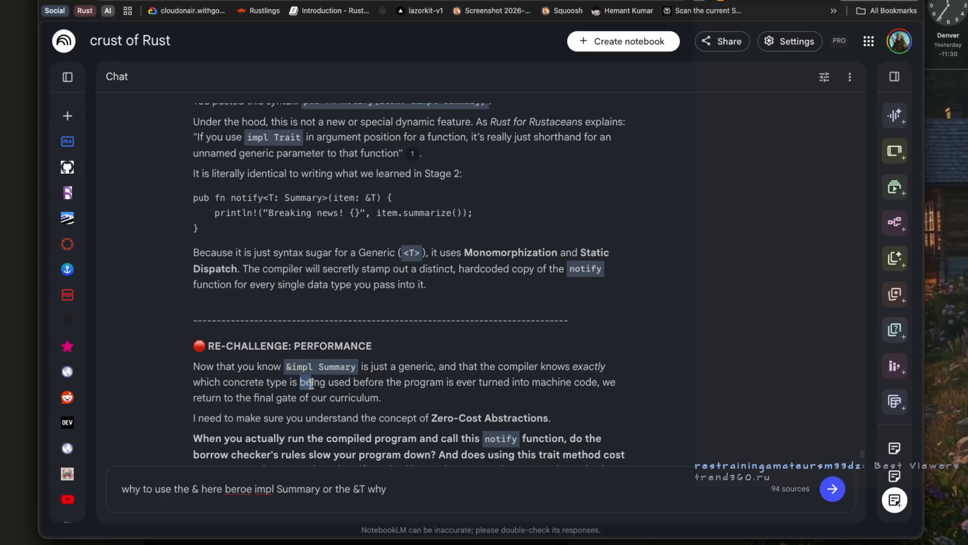
left_click_drag(448, 383, 587, 389)
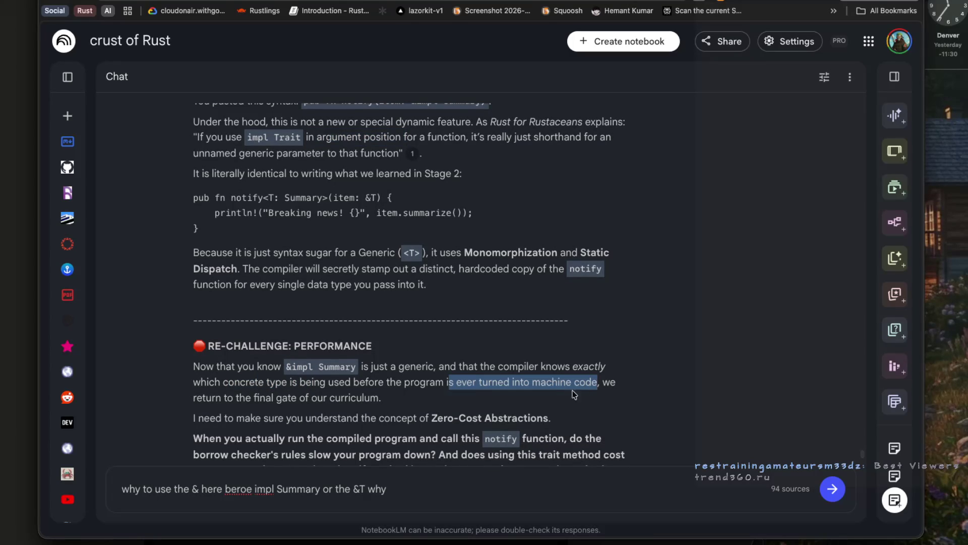
left_click_drag(196, 398, 367, 399)
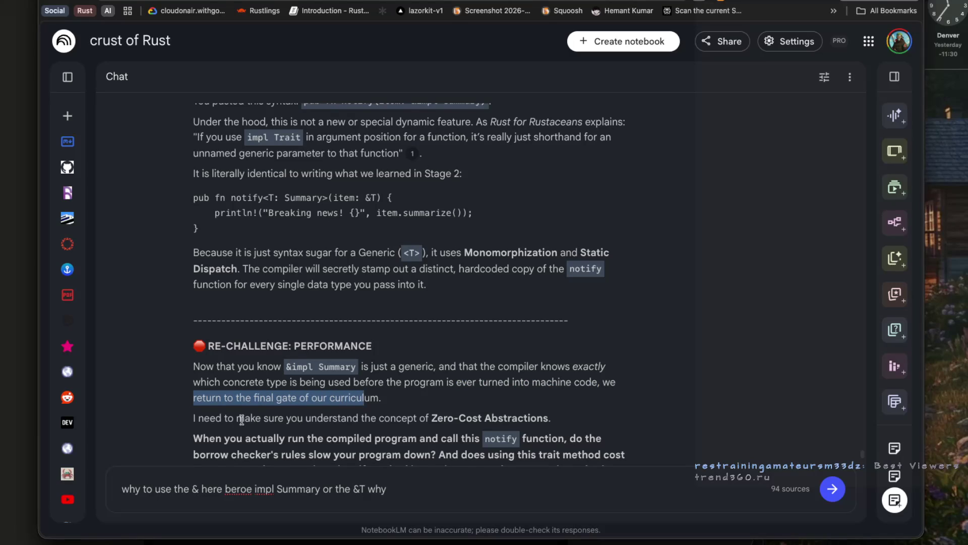
left_click_drag(197, 418, 418, 423)
scroll(419, 423, "down", 2)
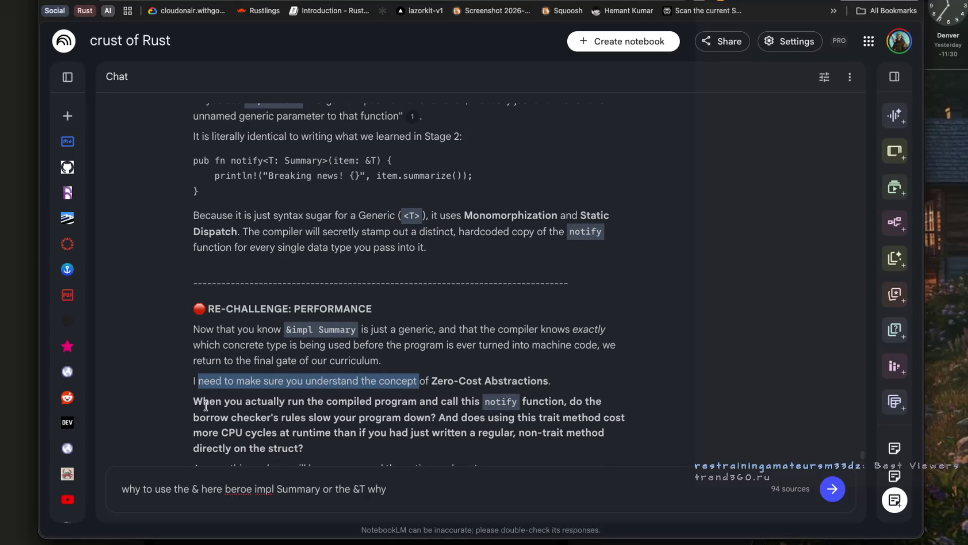
mouse_move(195, 405)
left_mouse_down()
mouse_move(535, 404)
mouse_move(521, 400)
left_mouse_up()
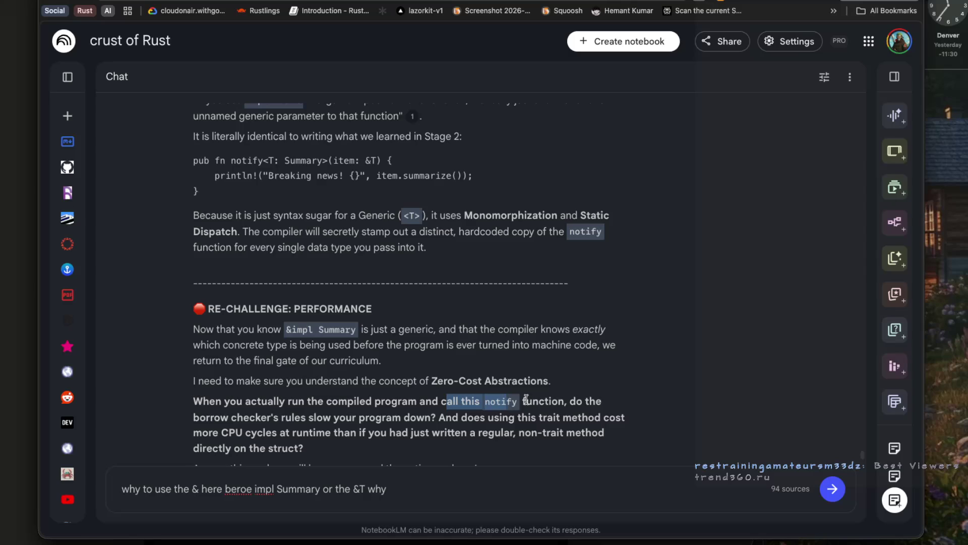
scroll(391, 406, "down", 1)
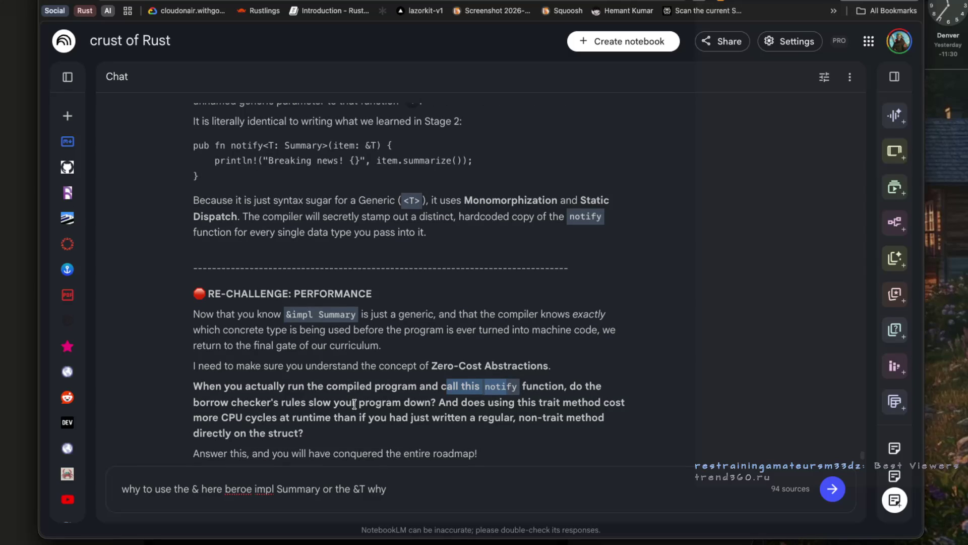
scroll(355, 404, "down", 1)
Clear the old unsent question from the chat box and select the borrow-checker question sentence.
left_click_drag(419, 492, 121, 493)
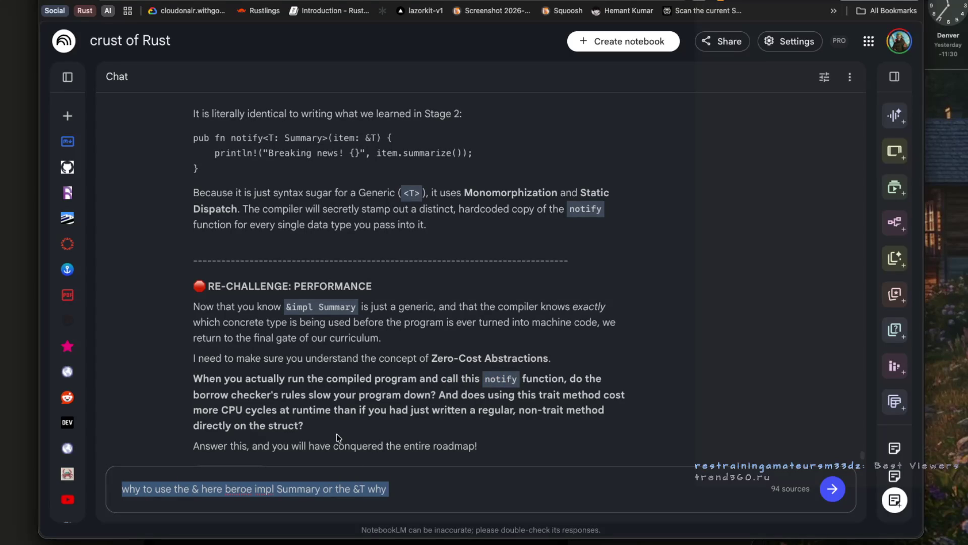
key("BackSpace")
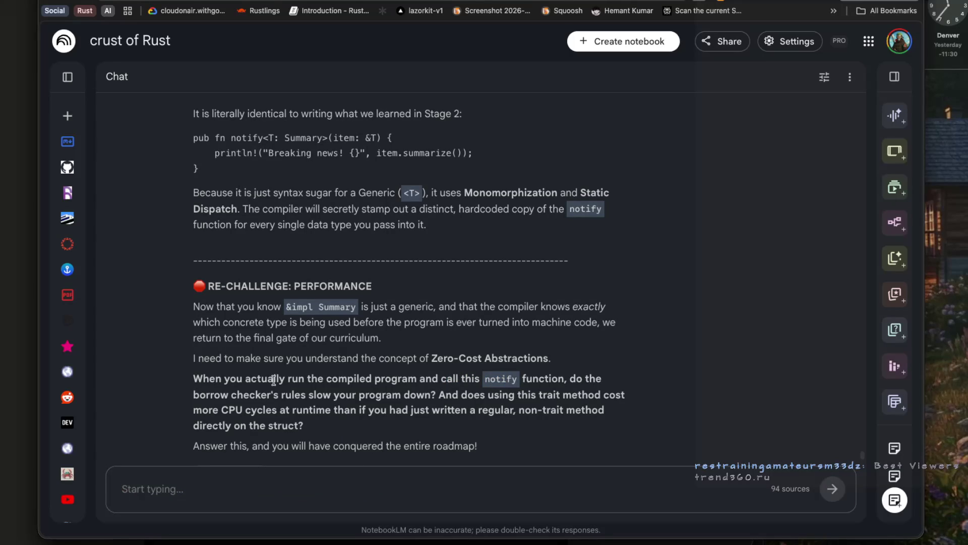
left_click_drag(288, 380, 428, 379)
mouse_move(439, 379)
left_mouse_down()
mouse_move(569, 381)
mouse_move(239, 396)
left_mouse_up()
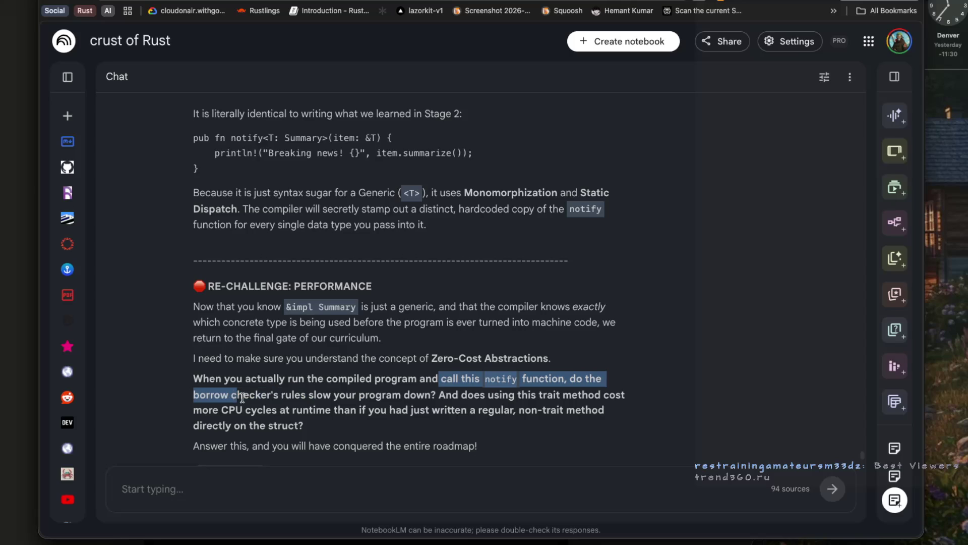
left_click(243, 398)
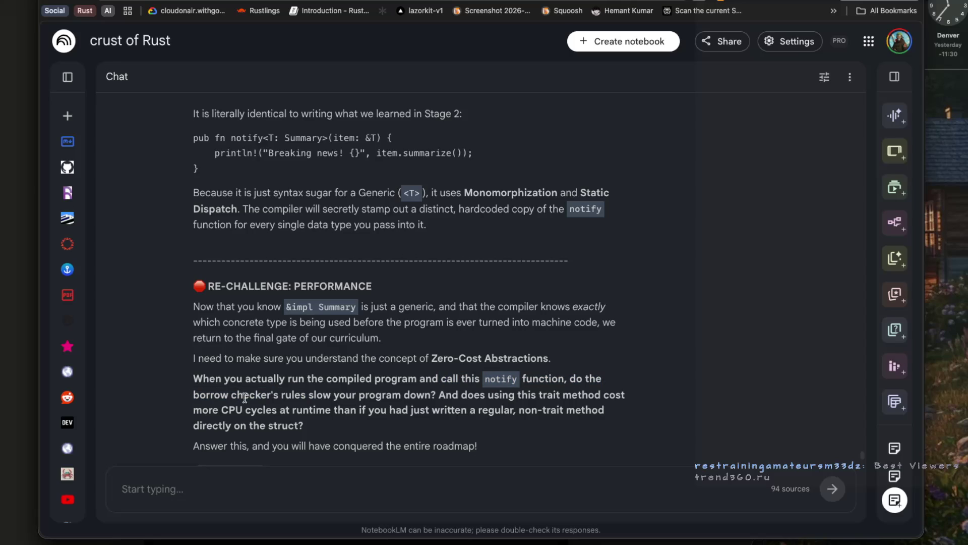
mouse_move(570, 382)
left_mouse_down()
mouse_move(406, 411)
mouse_move(435, 401)
left_mouse_up()
Paste the borrow-checker question 'do the borrow checker's rules slow your program down?' into the message box.
key("ctrl+c")
left_click(256, 494)
key("ctrl+v")
key("shift+Return")
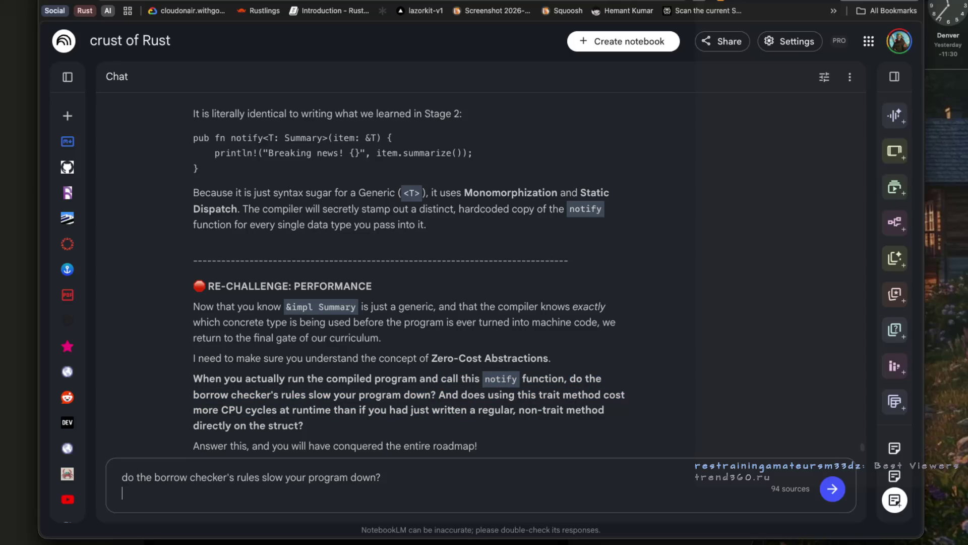
Add the reply 'i dont know but why the borrow checker slow our program down' and 'i do not see any reason'.
type("i dont knwo byt")
key("BackSpace")
key("BackSpace")
key("BackSpace")
type("ut why it the")
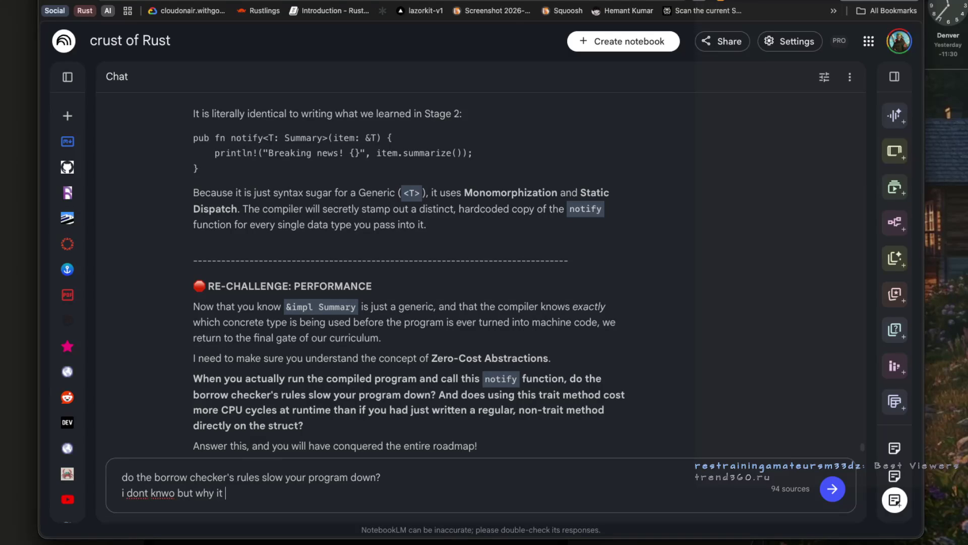
key("BackSpace")
key("BackSpace")
key("BackSpace")
type("the borrow checker slow")
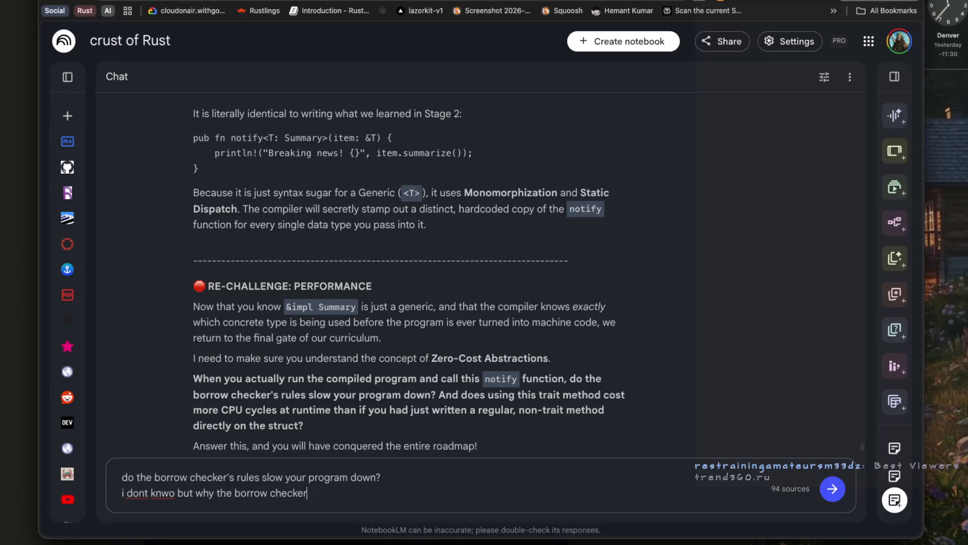
type(" on")
key("BackSpace")
type("ur program down")
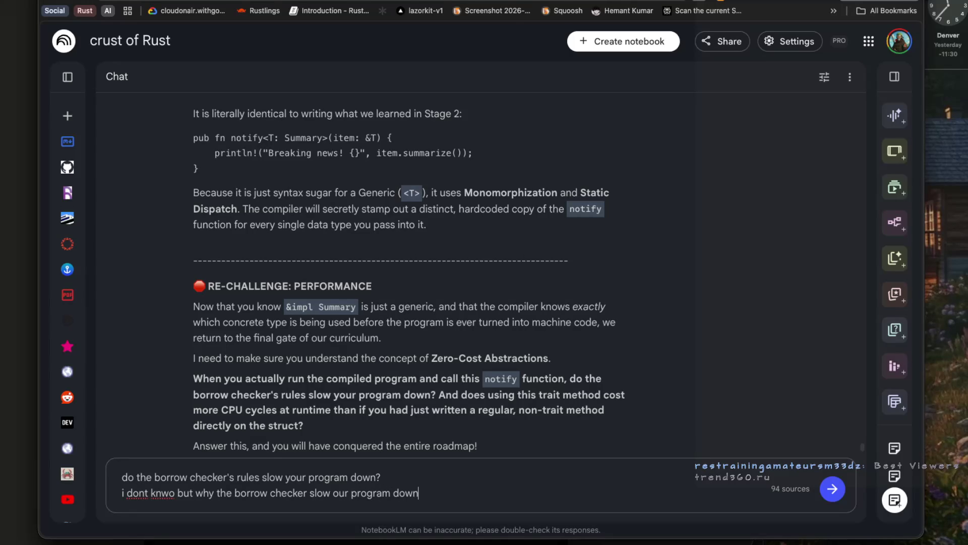
key("shift+Return")
key("shift+Return")
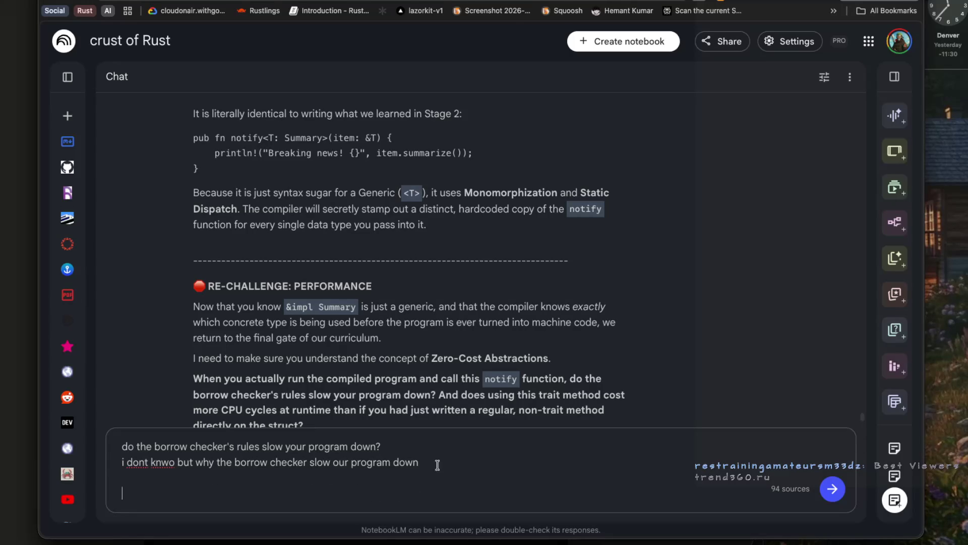
key("BackSpace")
key("BackSpace")
type("i do not see any reason")
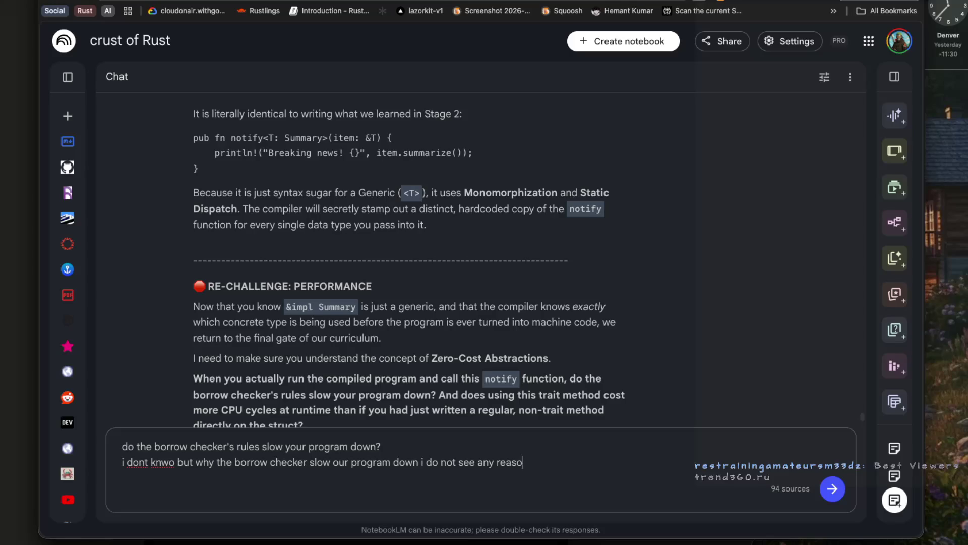
key("shift+Return")
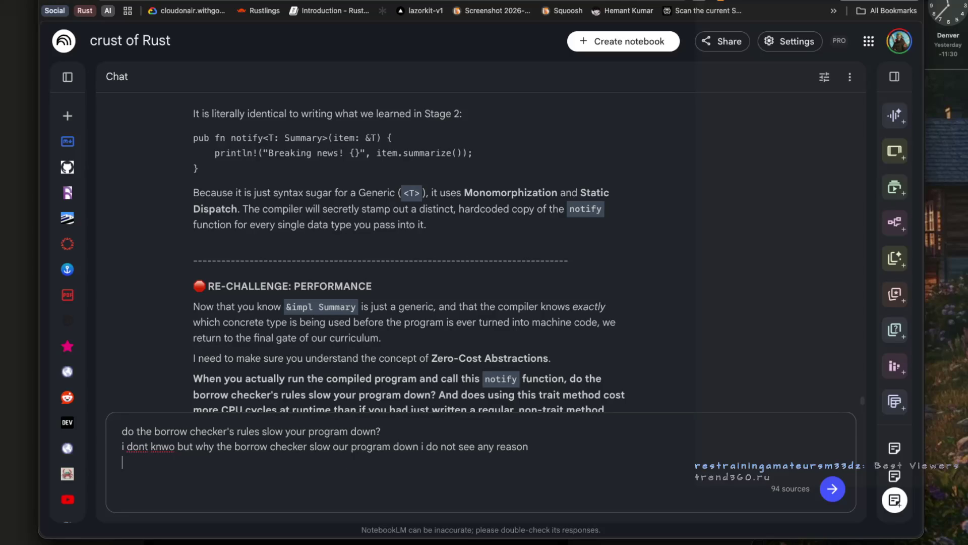
scroll(466, 381, "down", 1)
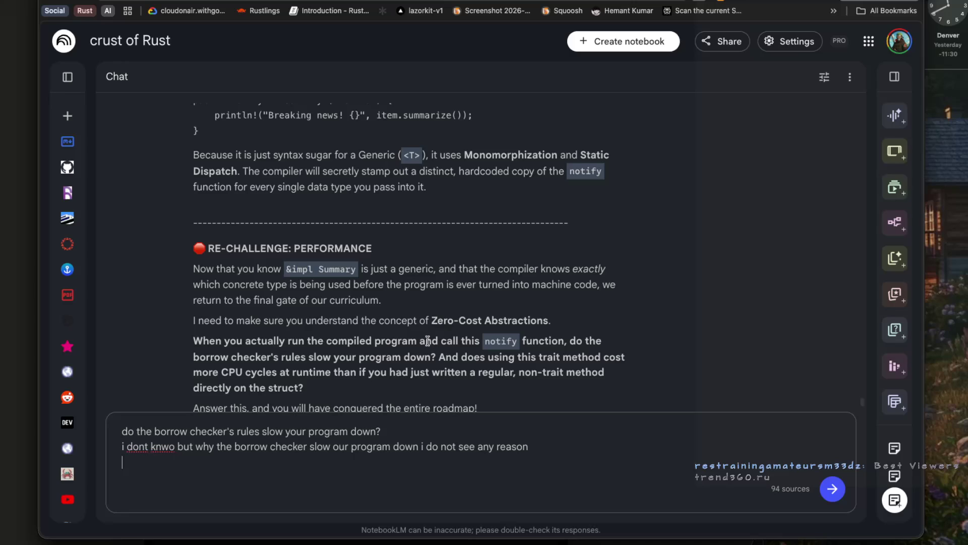
Change 'knwo' to 'know' in the drafted reply.
left_click(166, 449)
key("BackSpace")
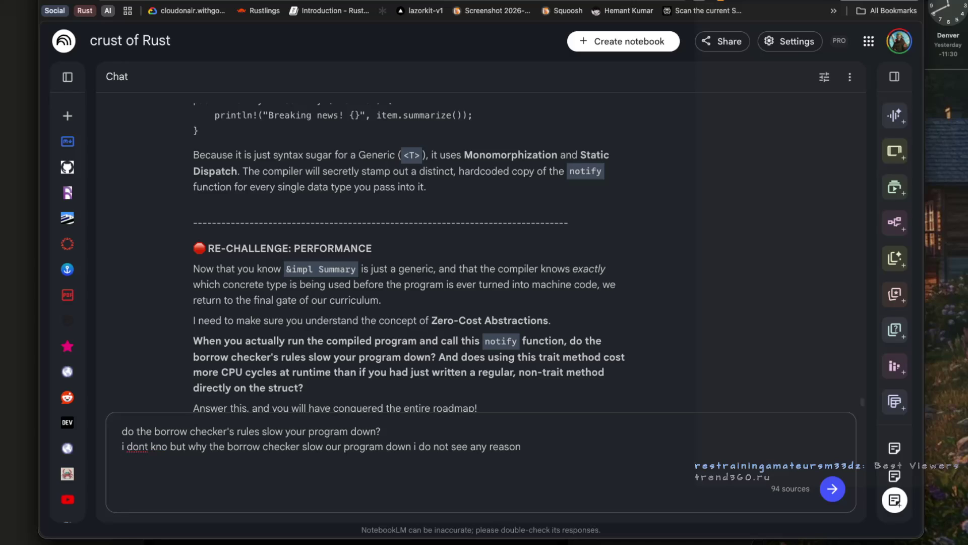
type("w")
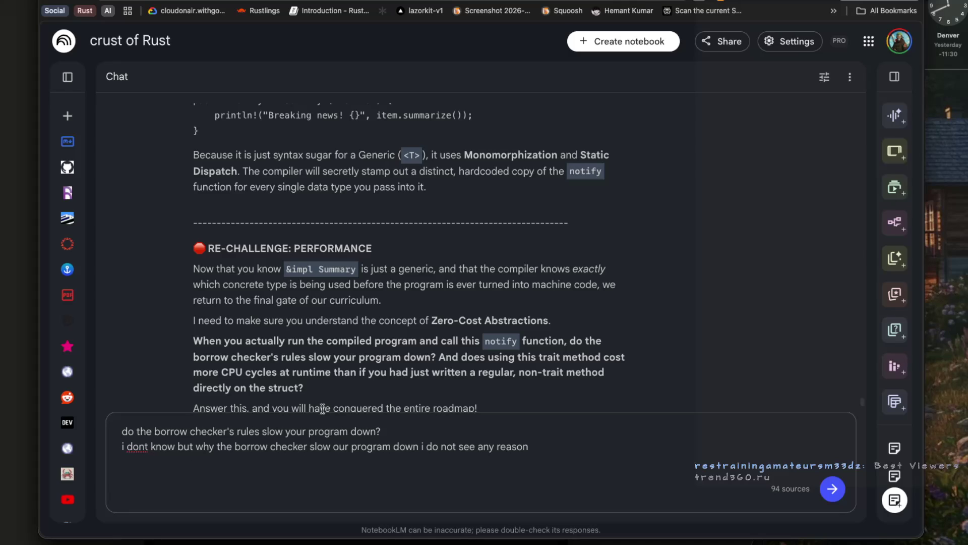
mouse_move(309, 356)
left_mouse_down()
mouse_move(617, 358)
mouse_move(278, 376)
left_mouse_up()
left_click(237, 378)
left_click_drag(194, 372, 253, 372)
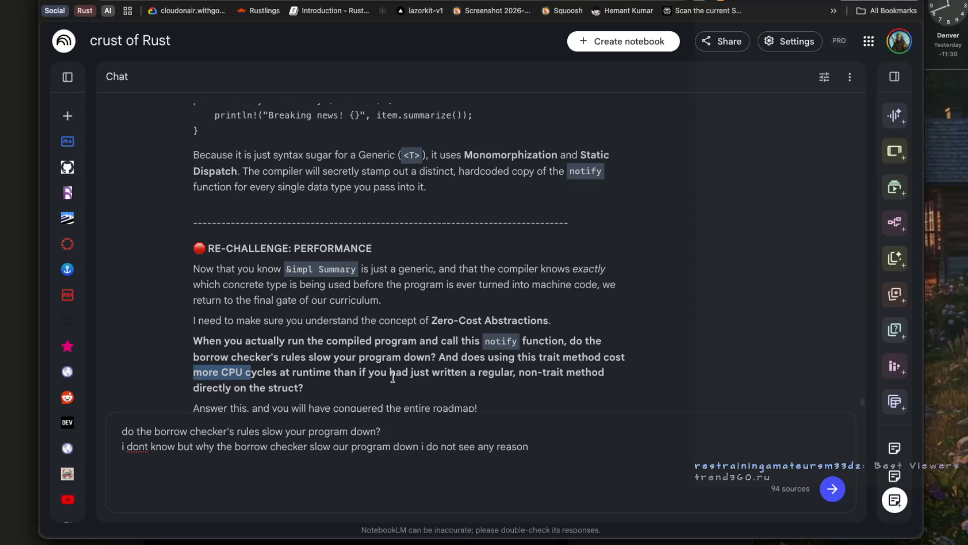
left_click(496, 359)
left_click_drag(432, 357, 588, 360)
left_click_drag(536, 373, 460, 357)
left_click_drag(261, 376, 325, 376)
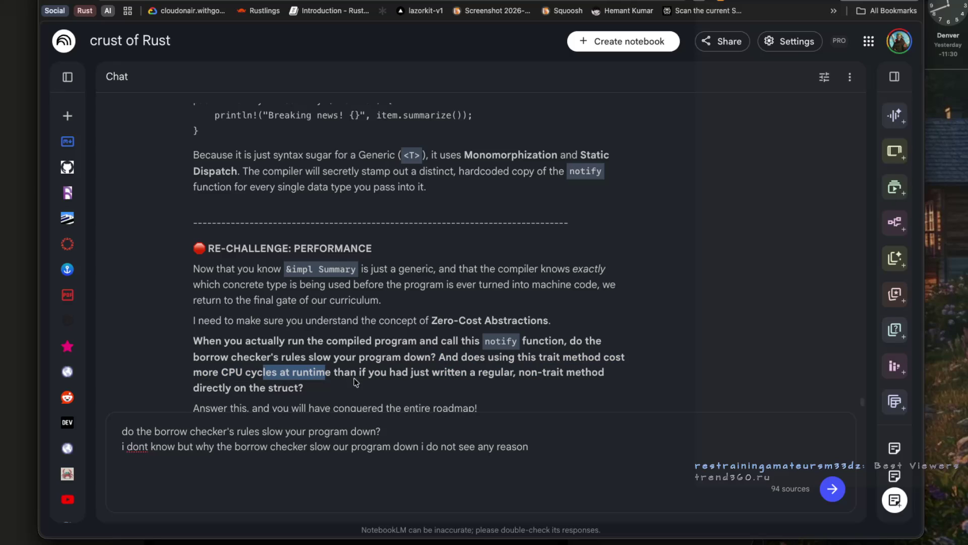
left_click_drag(438, 358, 499, 360)
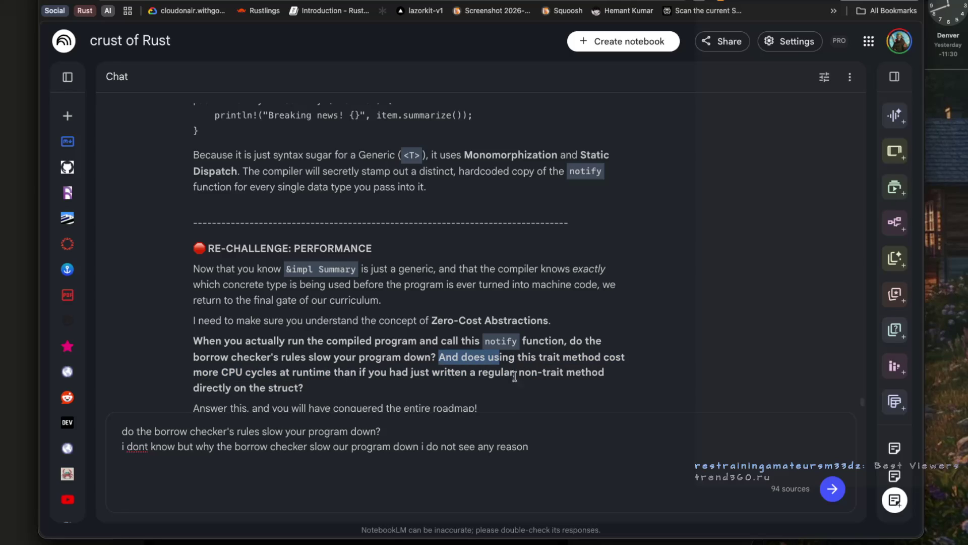
left_click(557, 445)
Replace the draft's second line with 'no we care usign same fun at multiple place' and send it.
key("super+BackSpace")
type("no we can")
key("BackSpace")
key("BackSpace")
type("re usign sme")
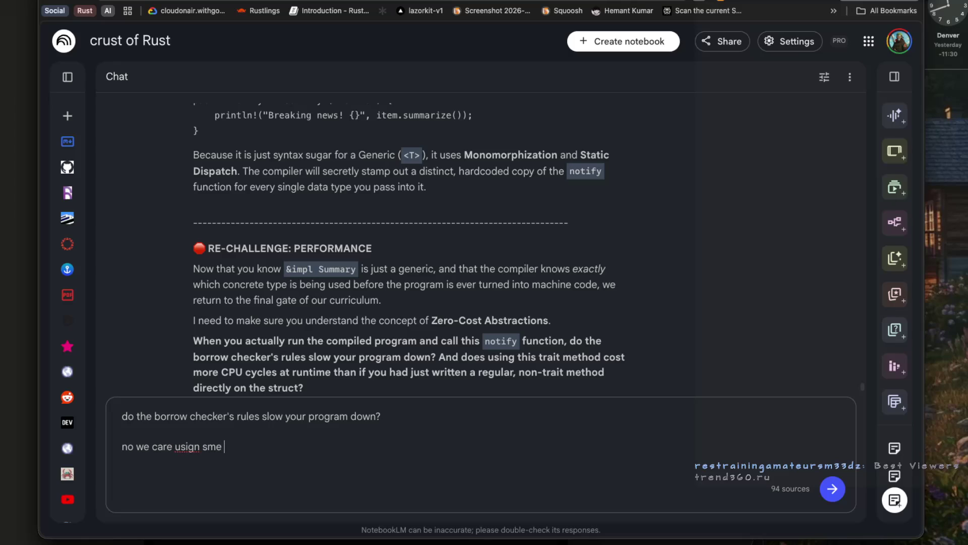
key("BackSpace")
key("BackSpace")
type("ame fun ")
type("at ")
type("multi")
type("ple pal")
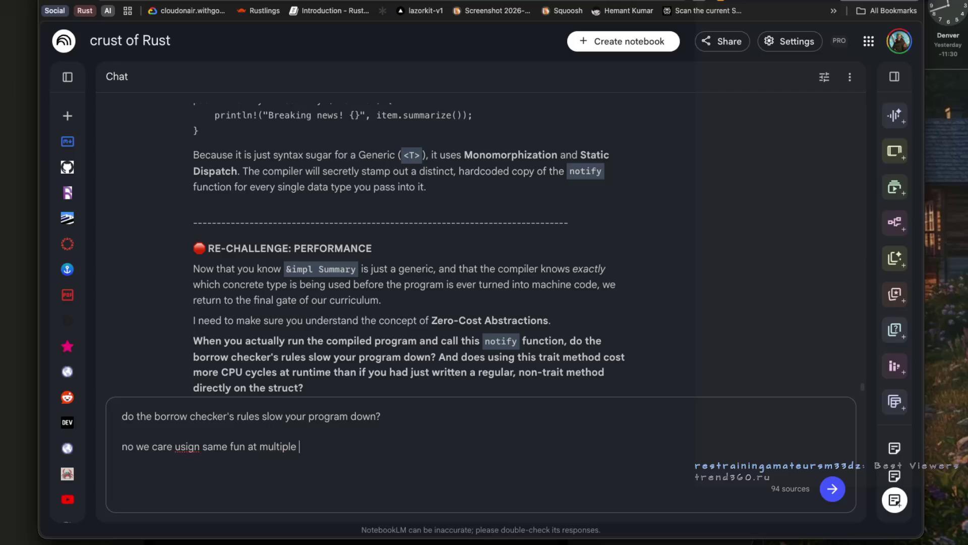
key("BackSpace")
key("BackSpace")
type("lace")
key("super+Left")
key("Return")
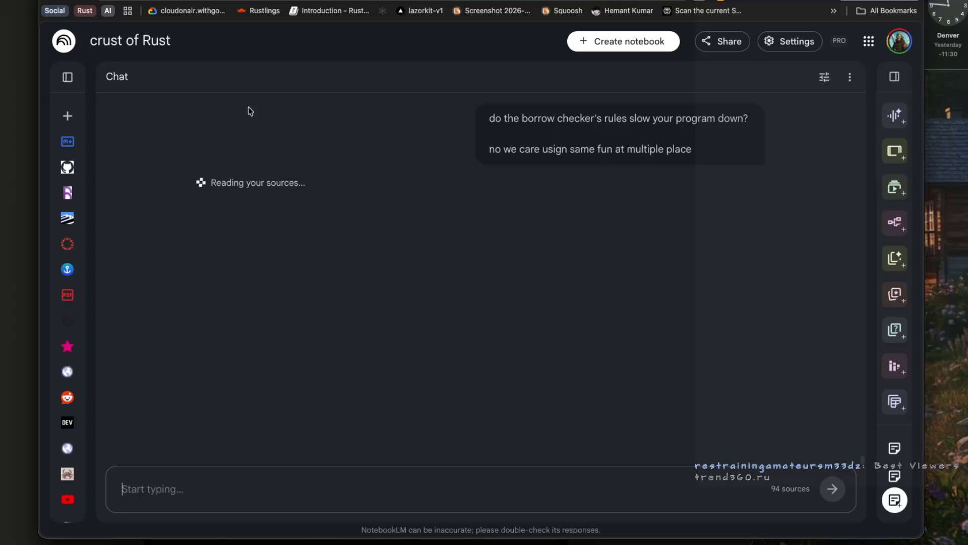
key("super+Tab")
Read the Trait Bound Syntax section, highlighting the longer-form and trait-bound placement sentences.
scroll(294, 298, "down", 3)
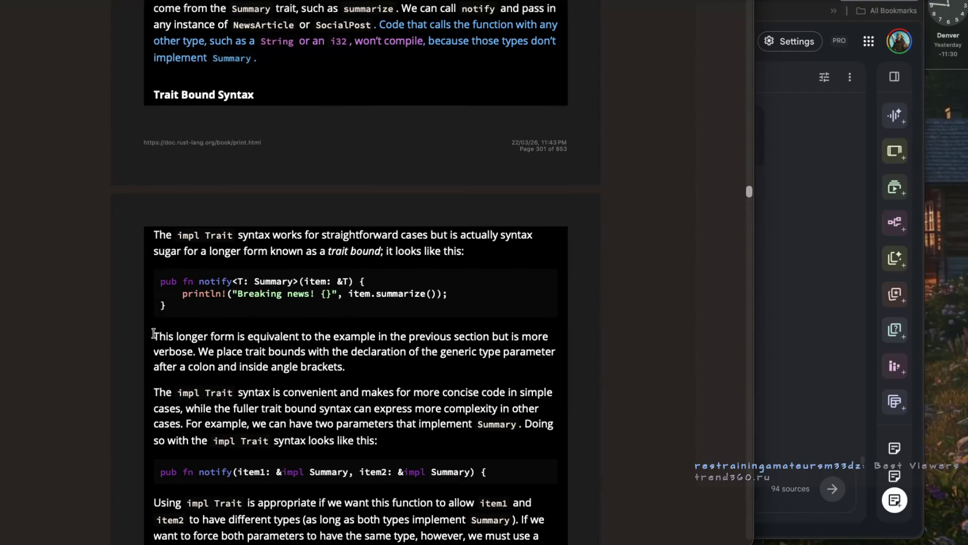
left_click_drag(149, 336, 222, 341)
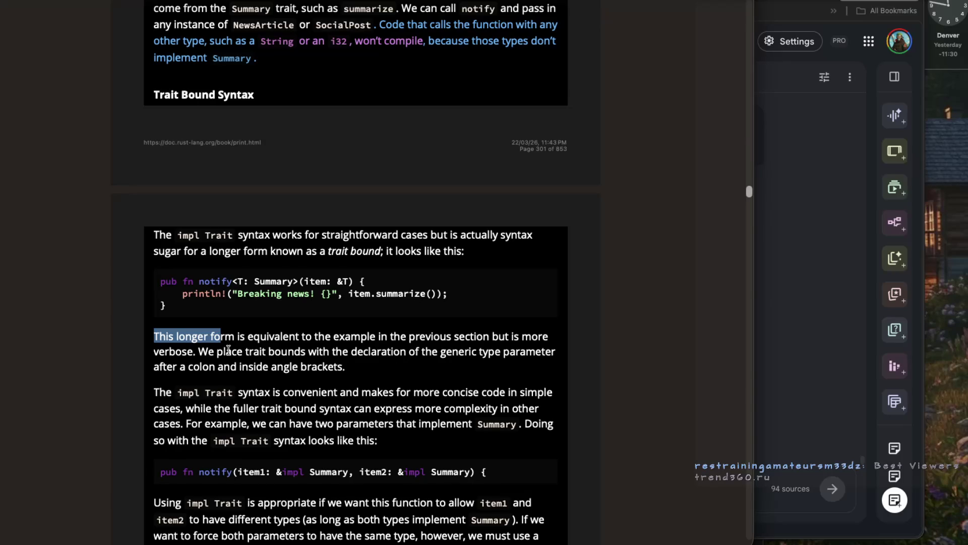
scroll(228, 349, "down", 1)
left_click_drag(208, 326, 332, 326)
left_click(792, 318)
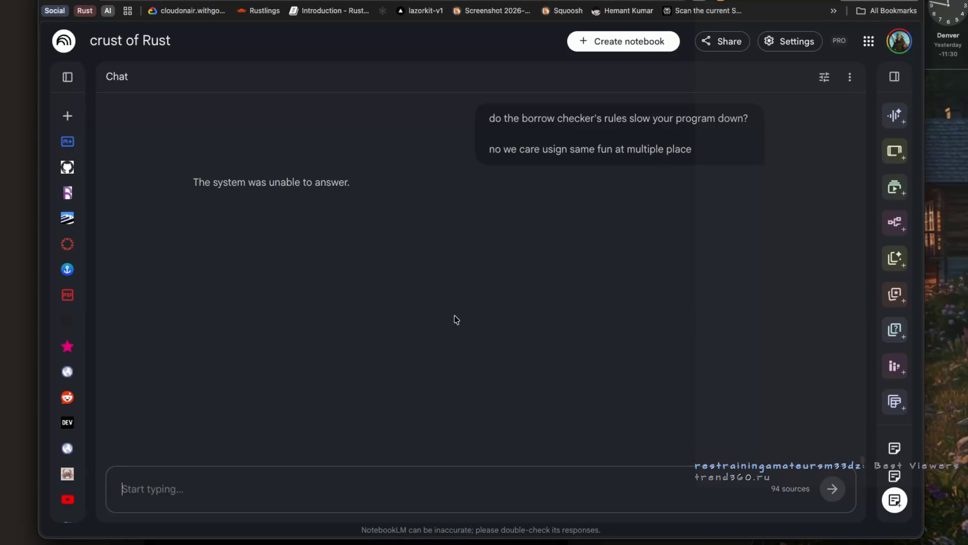
Copy the unanswered two-line borrow-checker message back into the chat input and resend it.
left_click_drag(708, 150, 508, 130)
scroll(510, 132, "up", 4)
left_click_drag(503, 307, 695, 371)
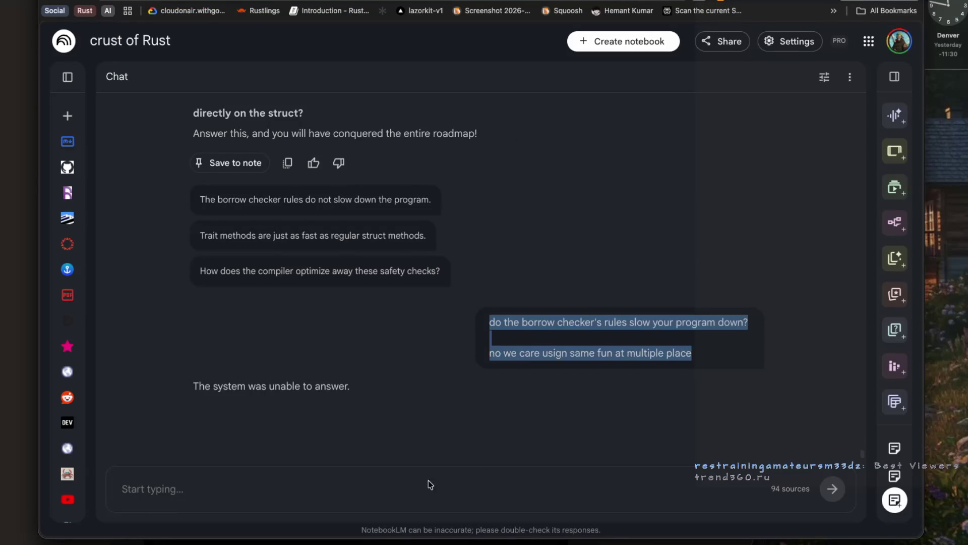
left_click(431, 485)
key("ctrl+v")
key("Return")
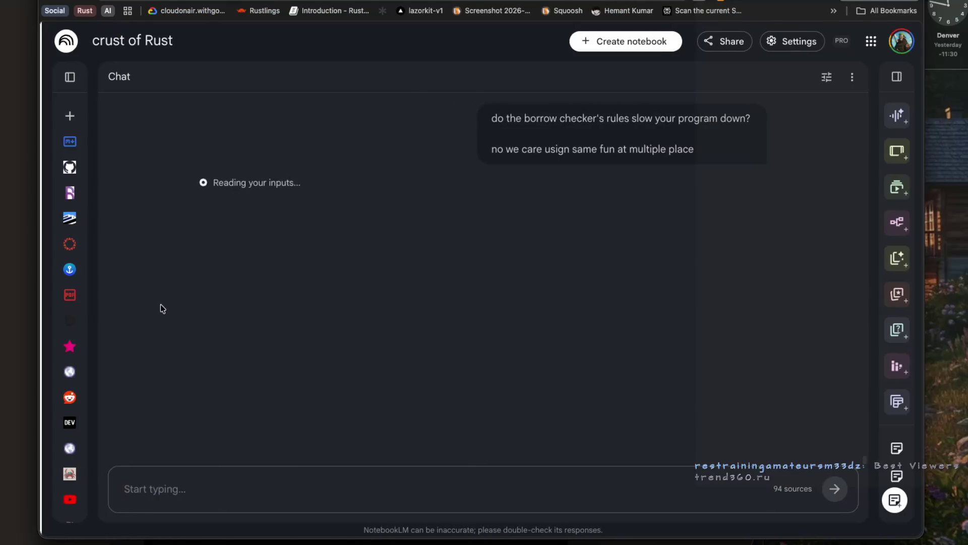
key("super+Tab")
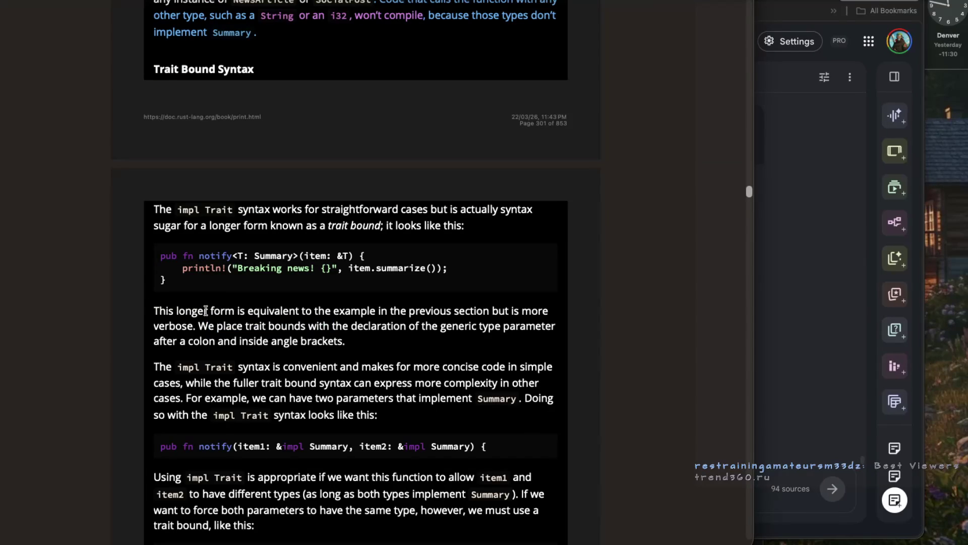
Highlight the sentences on equivalence to the previous example and specifying more than one trait bound.
left_click_drag(207, 311, 312, 312)
scroll(352, 311, "down", 2)
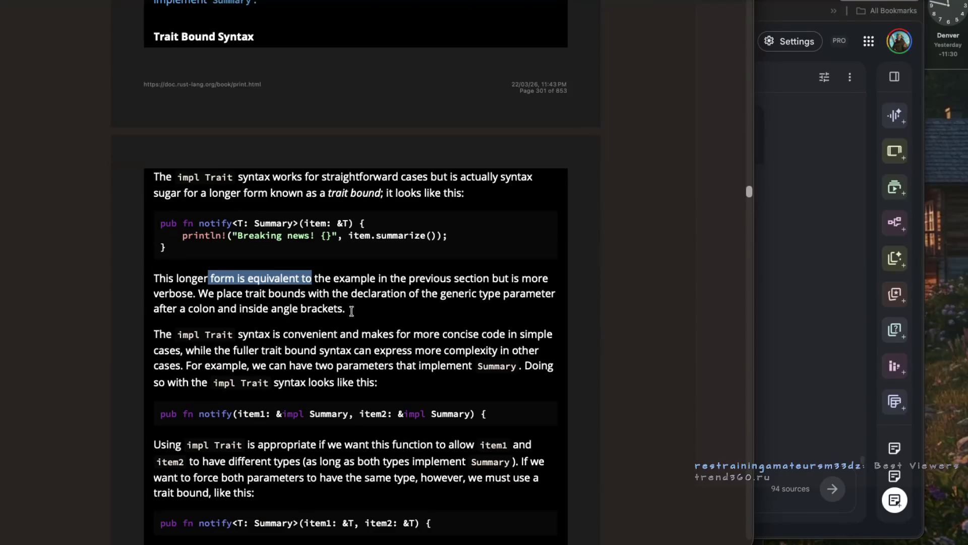
left_click_drag(200, 294, 292, 295)
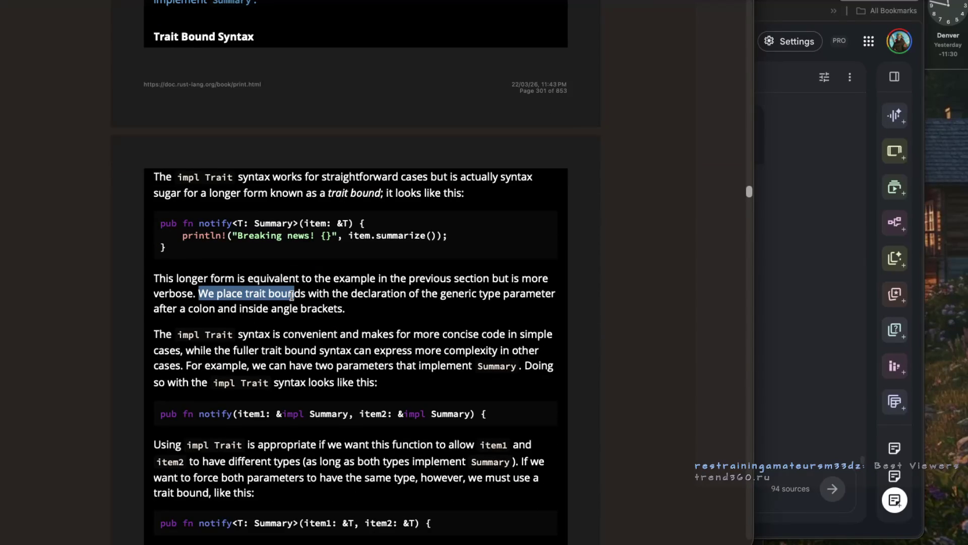
scroll(292, 293, "down", 8)
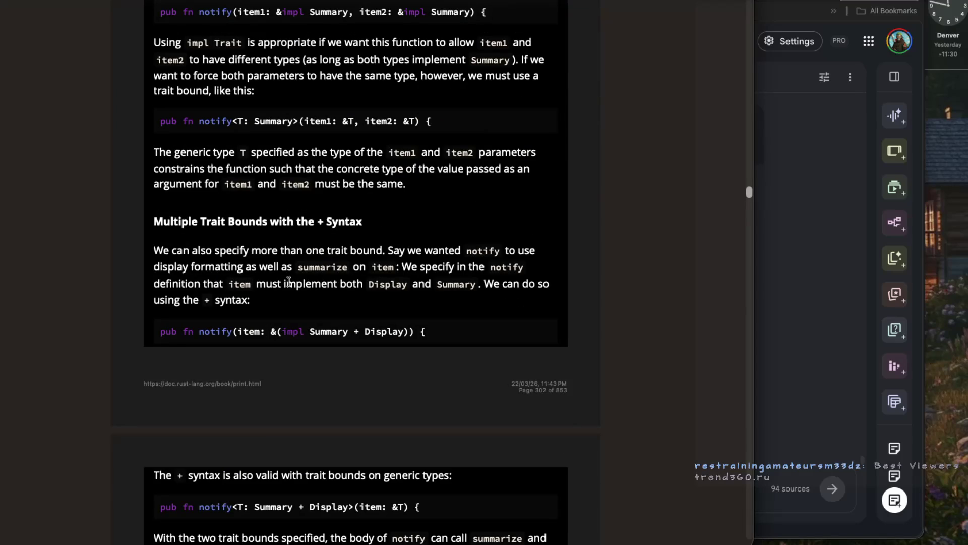
left_click_drag(153, 251, 458, 255)
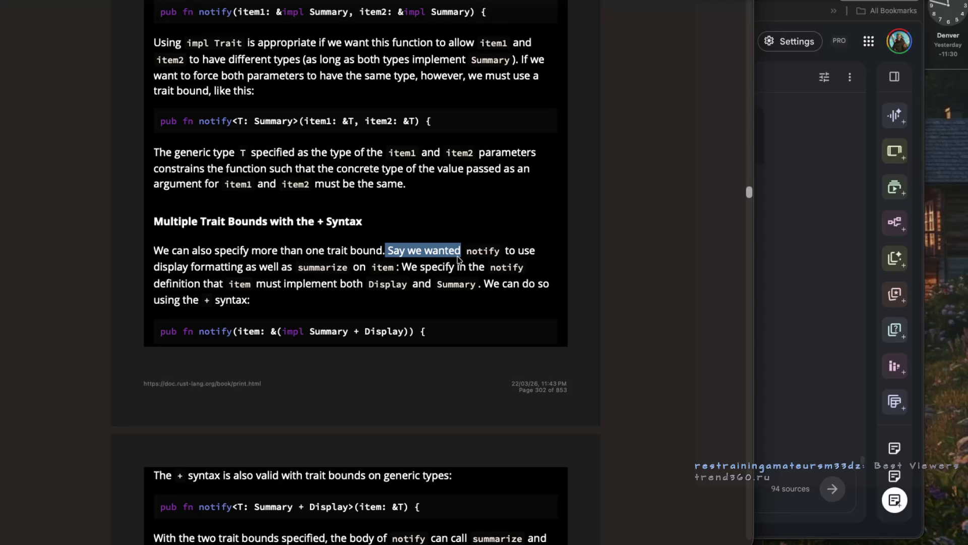
Mark the wording that item must implement both Display and Summary for display formatting.
left_click(257, 254)
mouse_move(257, 253)
left_mouse_down()
mouse_move(512, 250)
mouse_move(190, 268)
left_mouse_up()
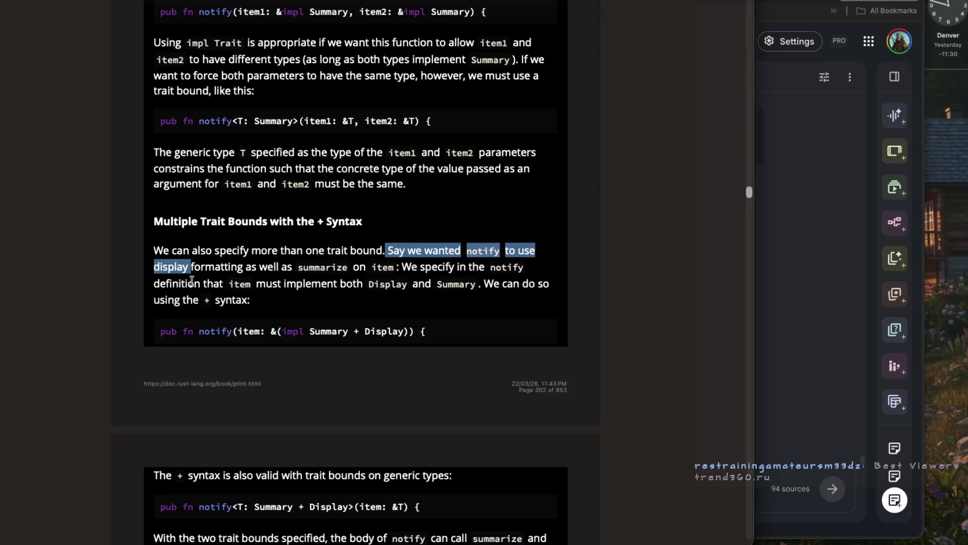
left_click_drag(201, 286, 355, 285)
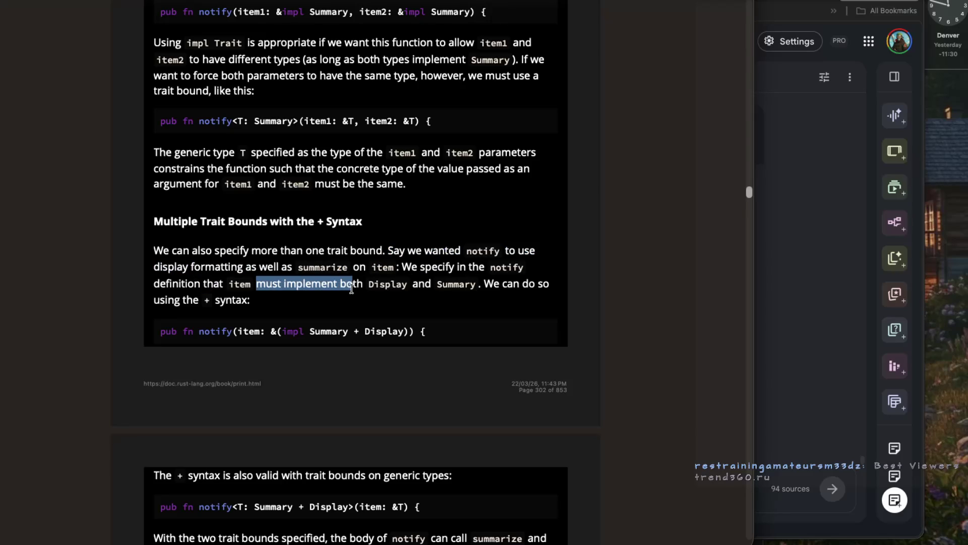
left_click(487, 282)
left_click_drag(487, 281, 298, 306)
left_click(280, 308)
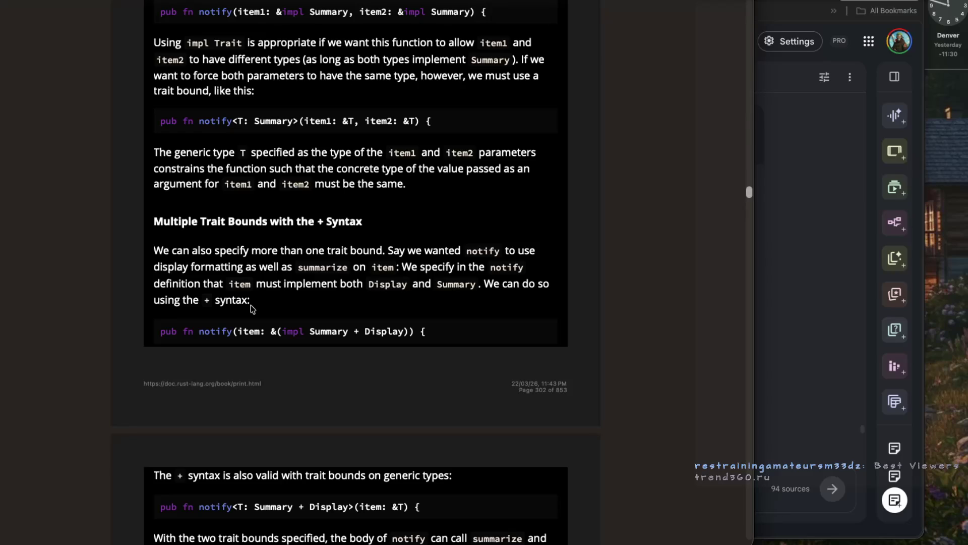
mouse_move(248, 251)
left_mouse_down()
mouse_move(490, 250)
mouse_move(413, 269)
left_mouse_up()
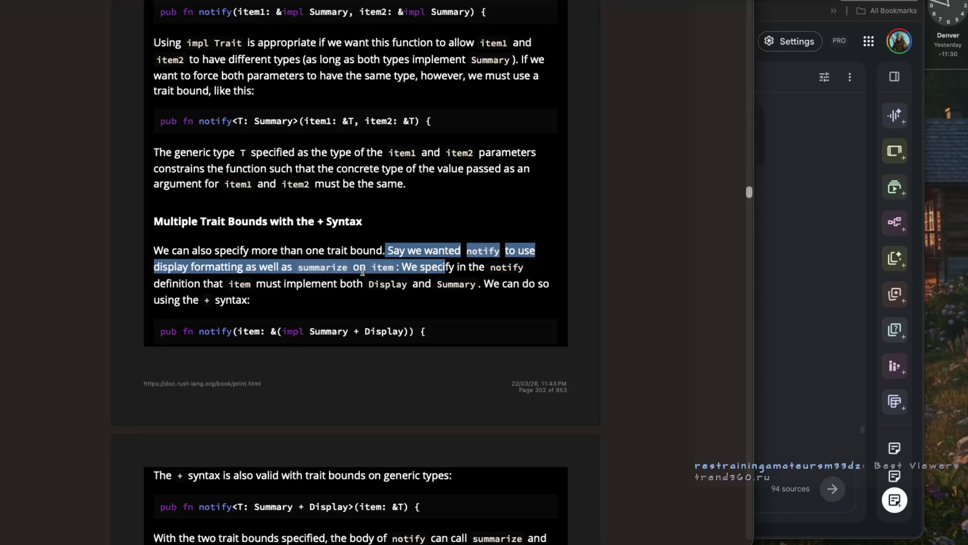
left_click(213, 271)
left_click_drag(153, 267, 287, 270)
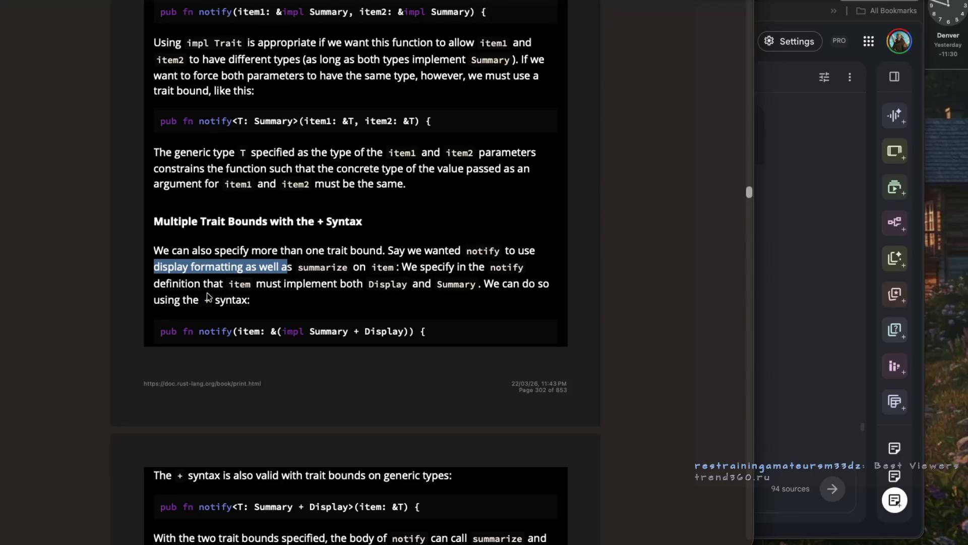
Scroll on to the 'Clearer Trait Bounds with where Clauses' section on page 302.
scroll(207, 294, "down", 3)
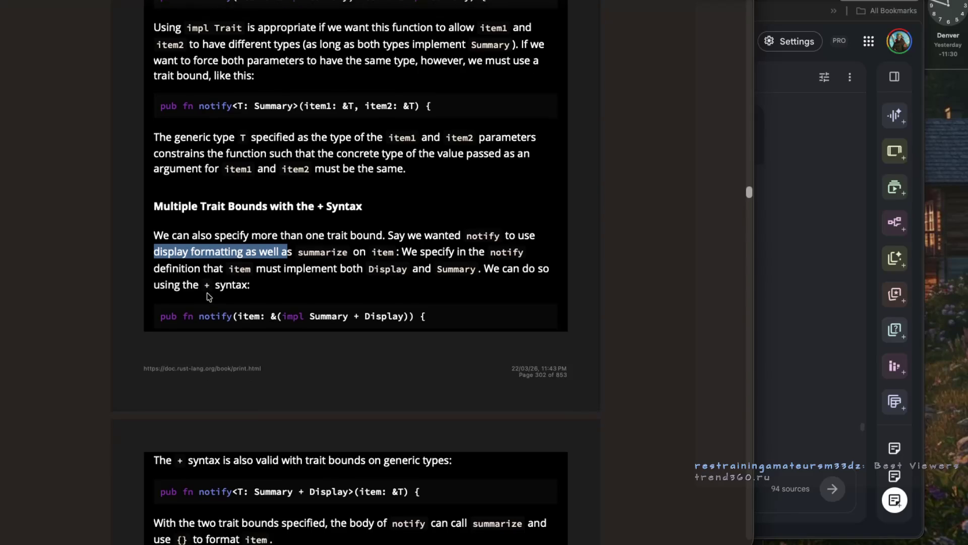
scroll(206, 293, "down", 2)
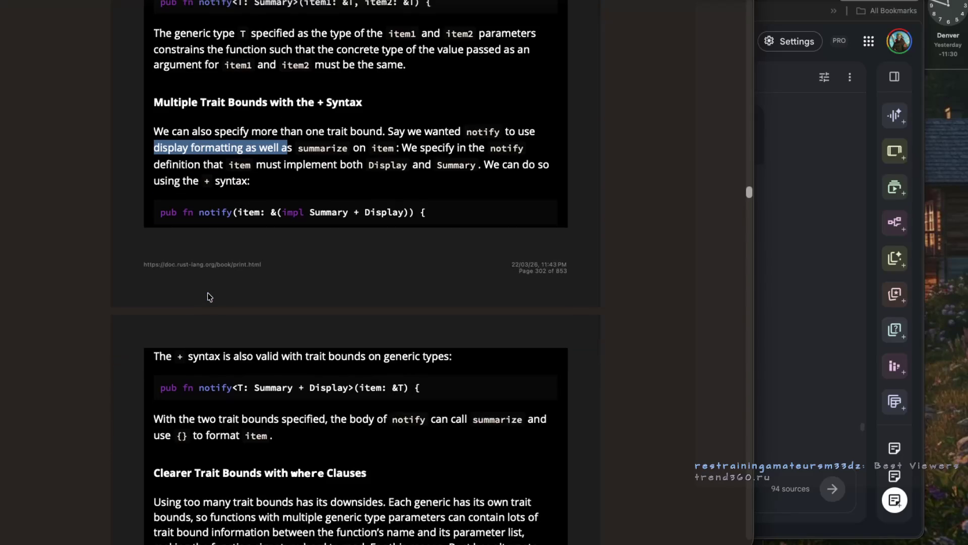
scroll(209, 297, "down", 1)
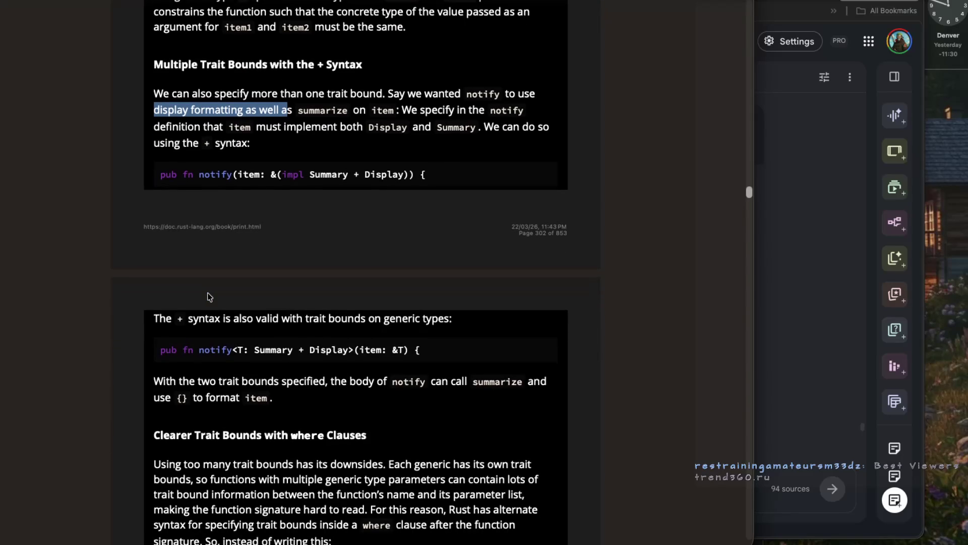
scroll(208, 296, "down", 2)
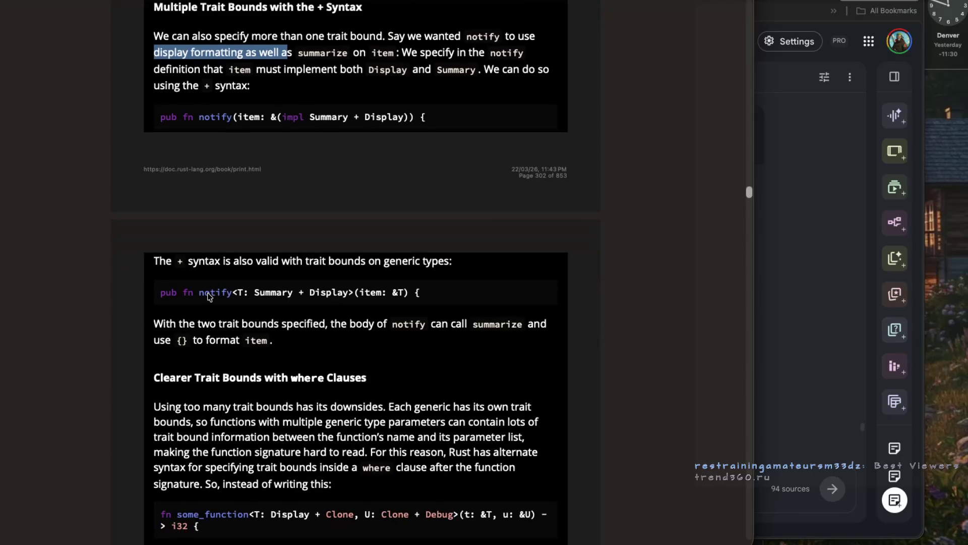
scroll(210, 297, "down", 2)
left_click_drag(206, 289, 305, 292)
left_click(304, 292)
scroll(304, 292, "down", 2)
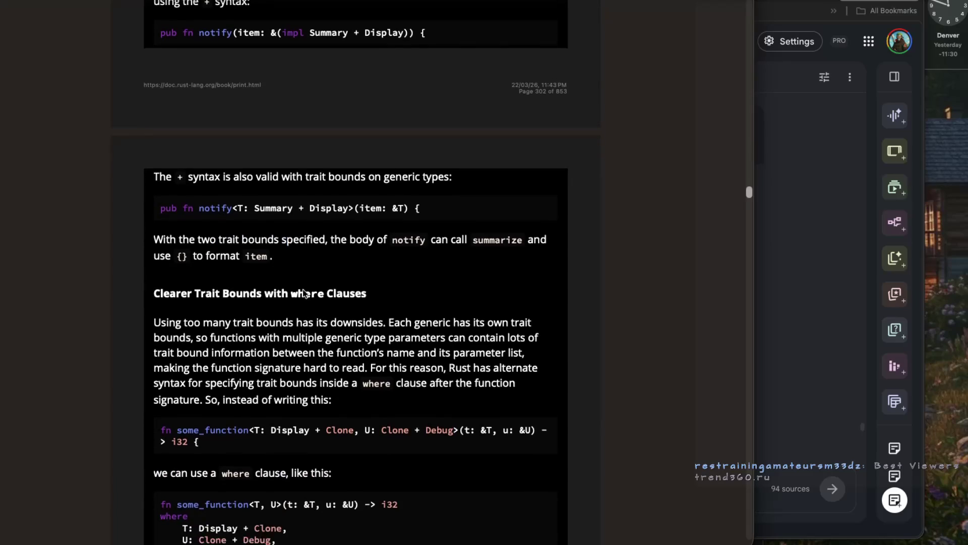
scroll(200, 257, "up", 3)
scroll(201, 273, "down", 5)
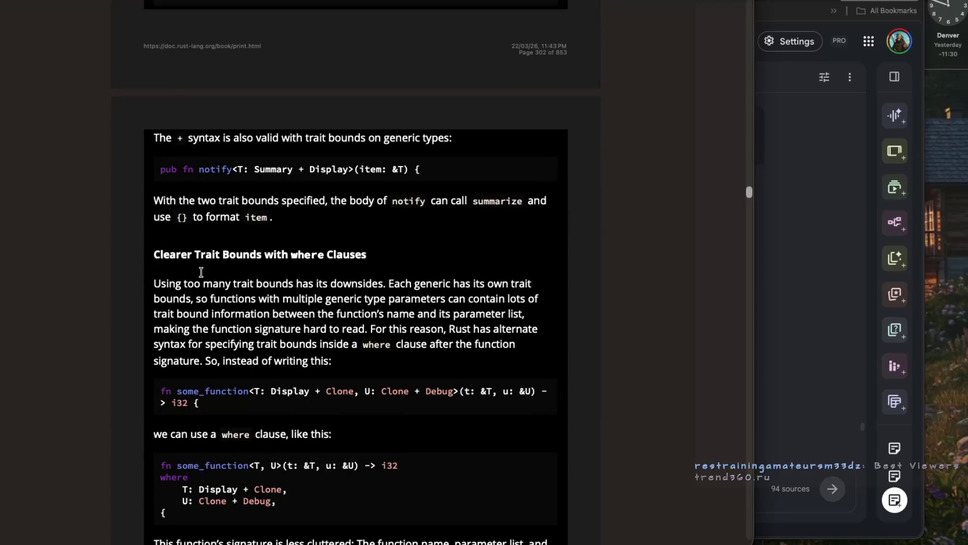
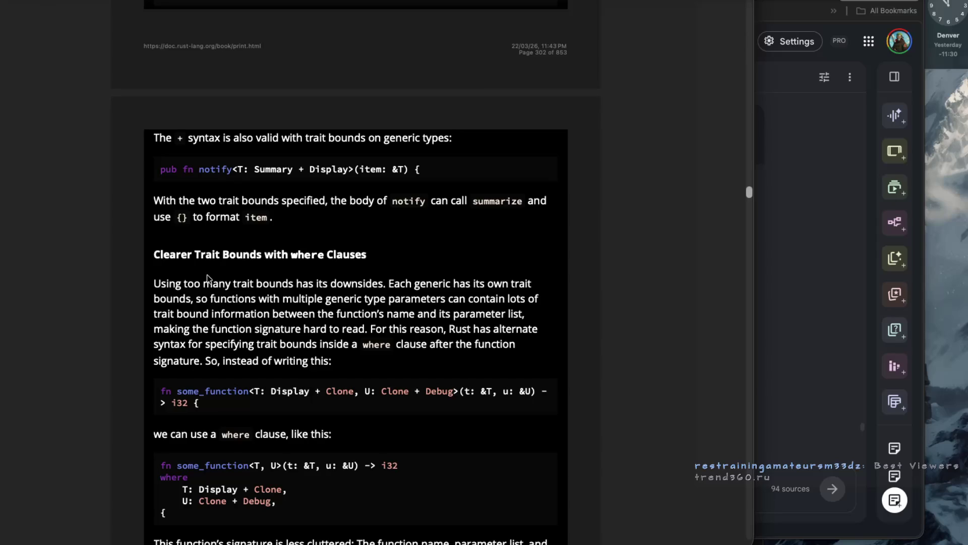
Open youtube.com in a new browser tab and show the latest subscribed videos.
left_click(859, 99)
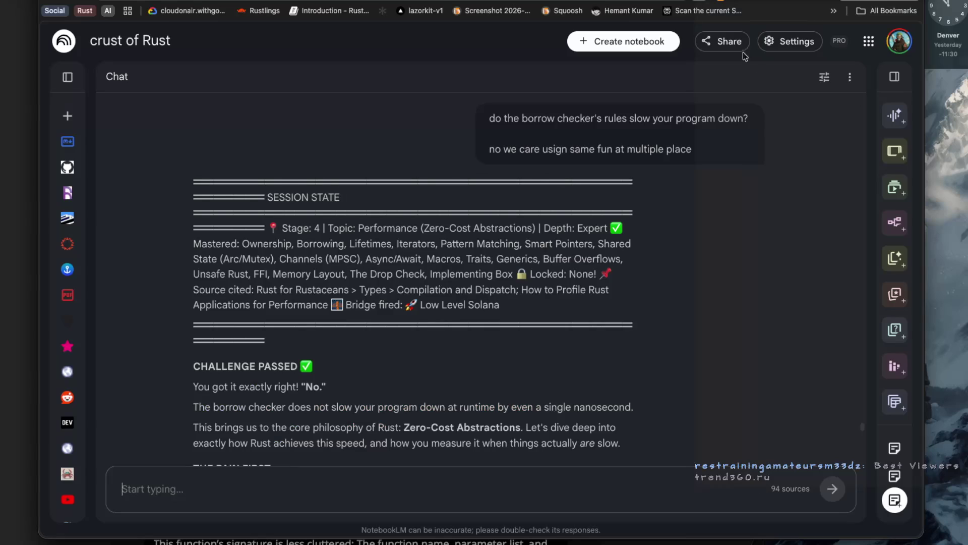
key("ctrl+t")
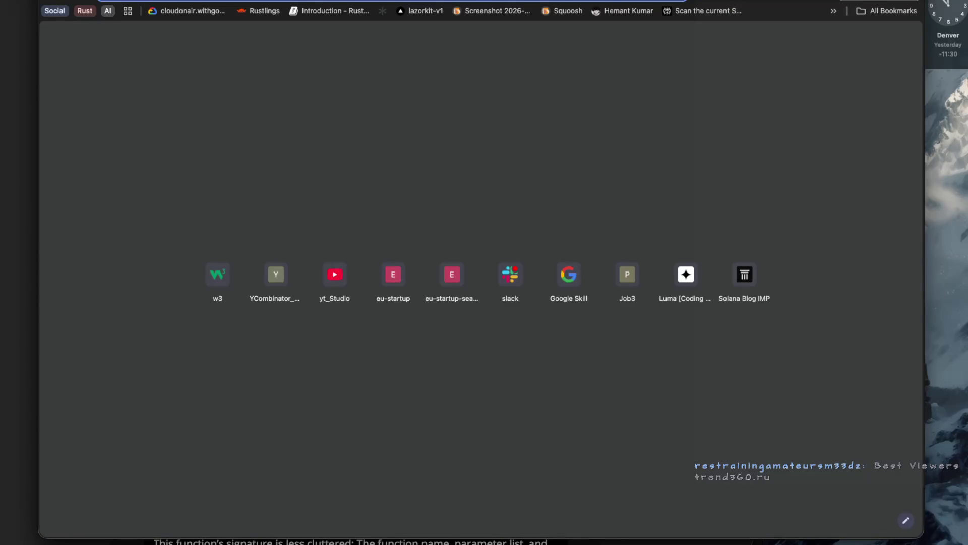
type("youtube.com")
key("Return")
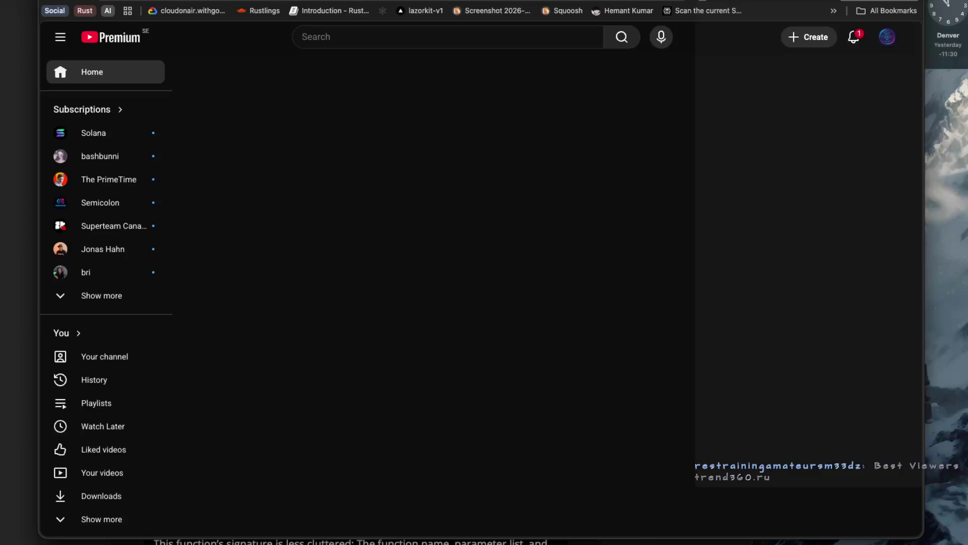
left_click(113, 109)
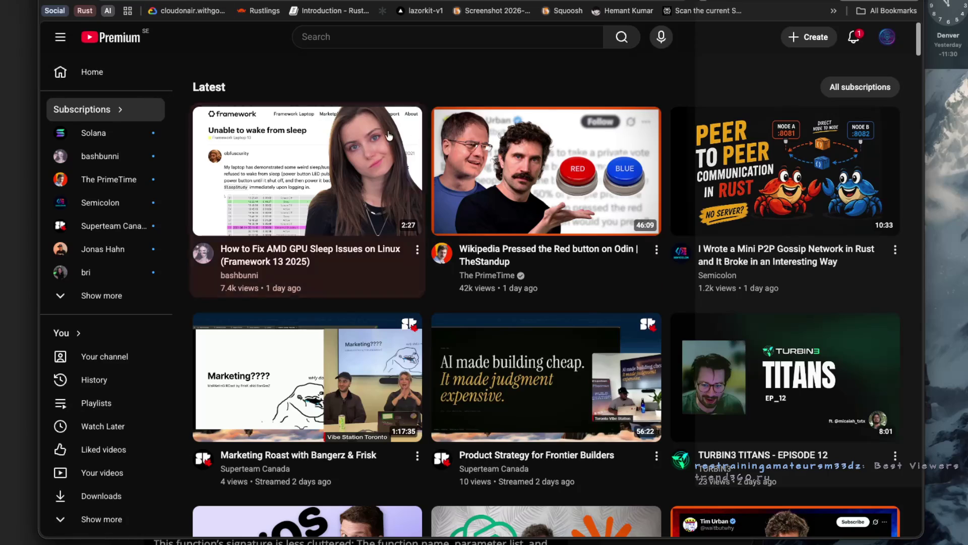
Open the 'Wikipedia Pressed the Red button on Odin | TheStandup' video and go fullscreen.
left_click(558, 177)
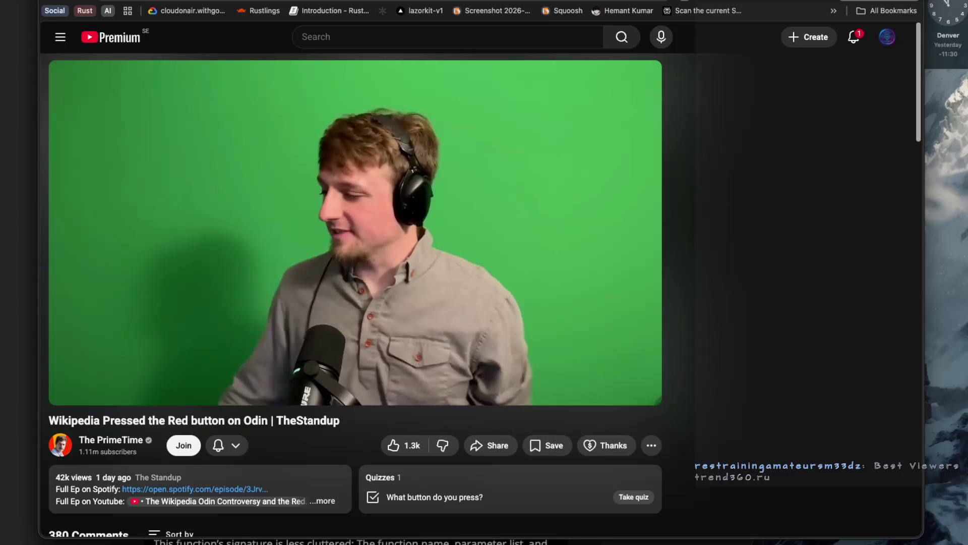
left_click(646, 389)
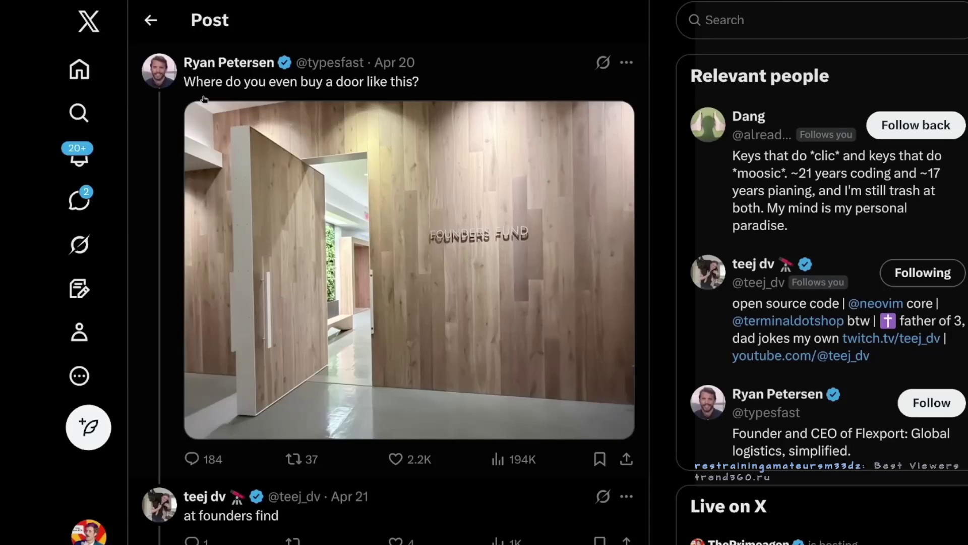
Scroll down while The Standup video plays fullscreen.
mouse_move(500, 206)
scroll(579, 229, "down", 2)
scroll(579, 228, "down", 2)
scroll(350, 97, "down", 5)
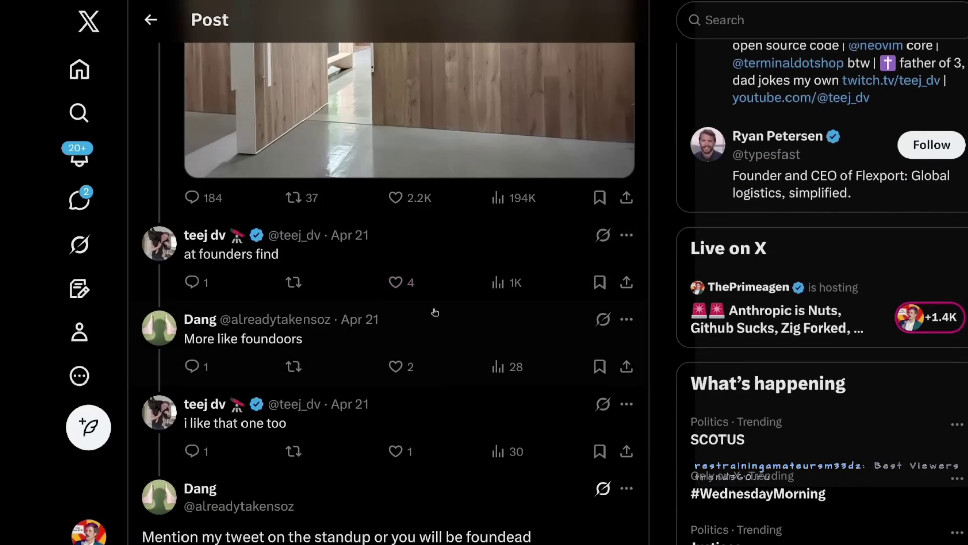
scroll(431, 315, "down", 1)
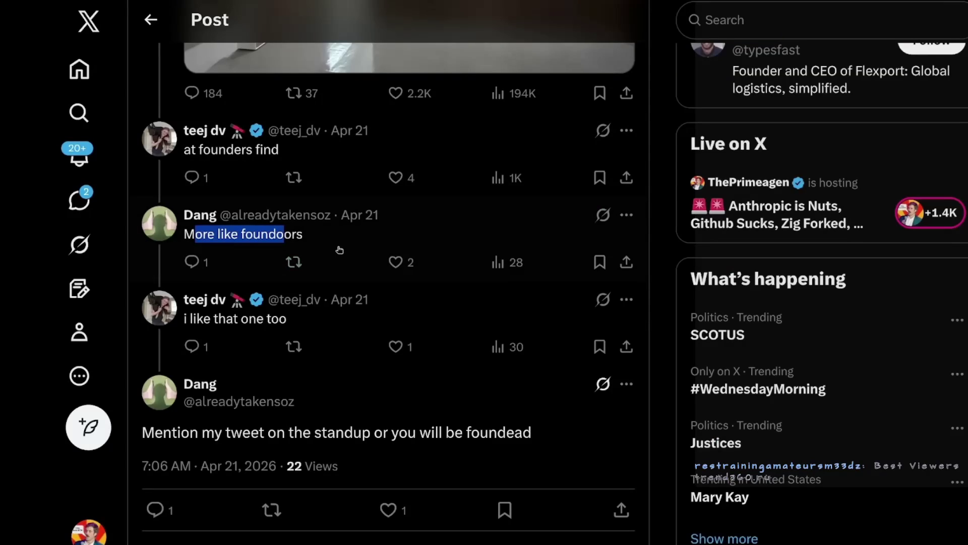
mouse_move(272, 220)
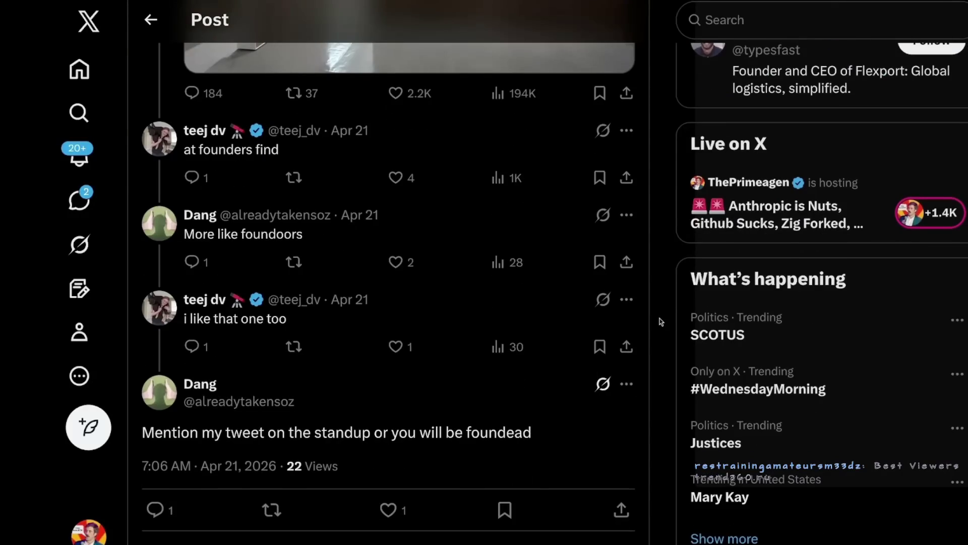
scroll(661, 321, "down", 1)
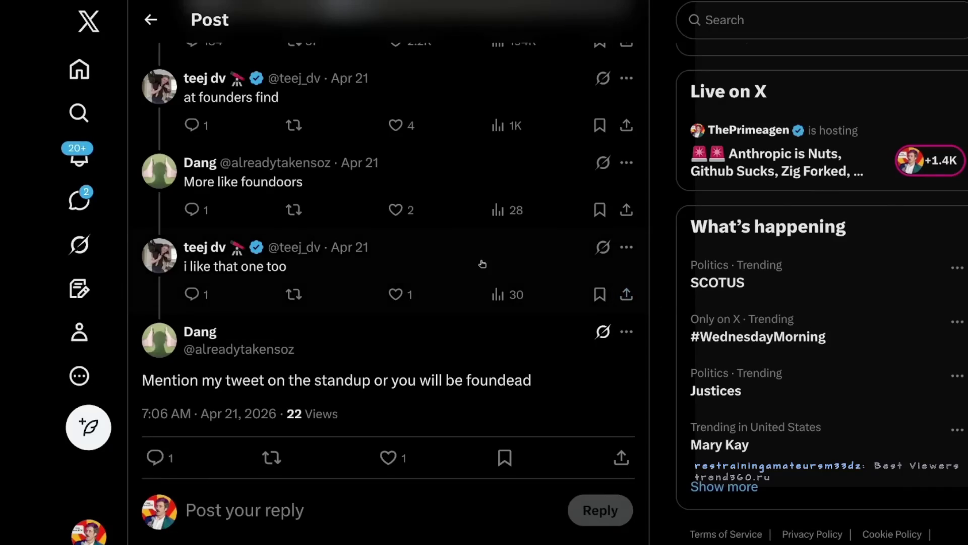
scroll(464, 255, "down", 2)
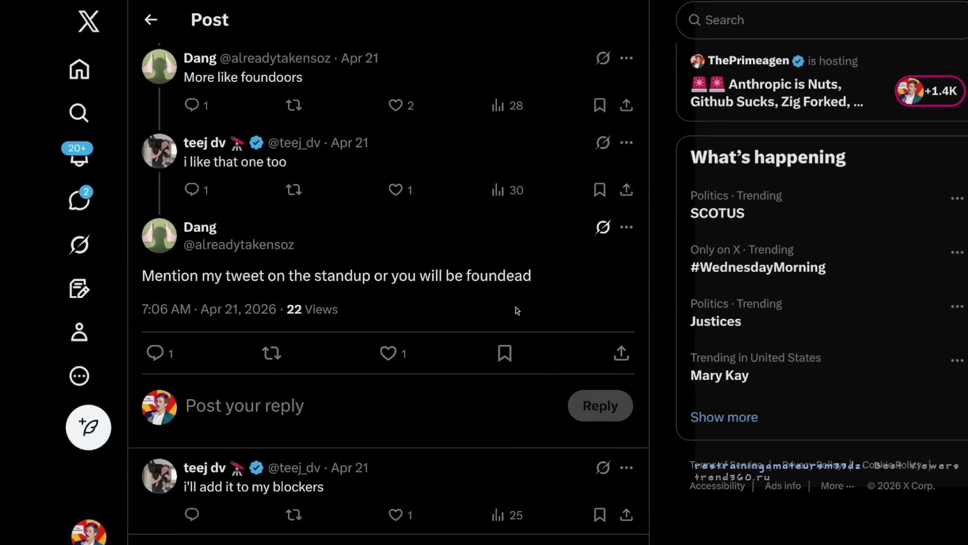
left_click_drag(509, 276, 143, 276)
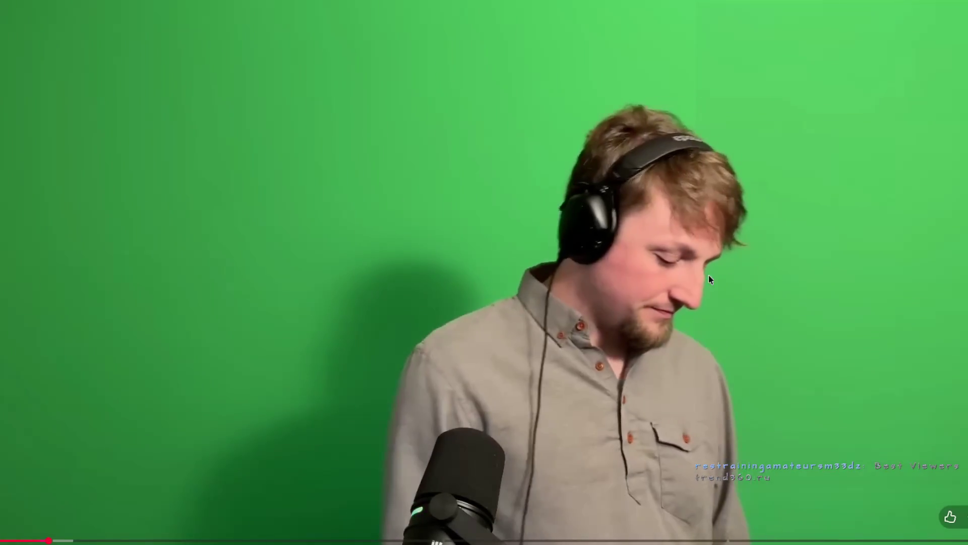
Stop the Clock stopwatch at 1:13:37.07, then resume the Standup video fullscreen.
key("Escape")
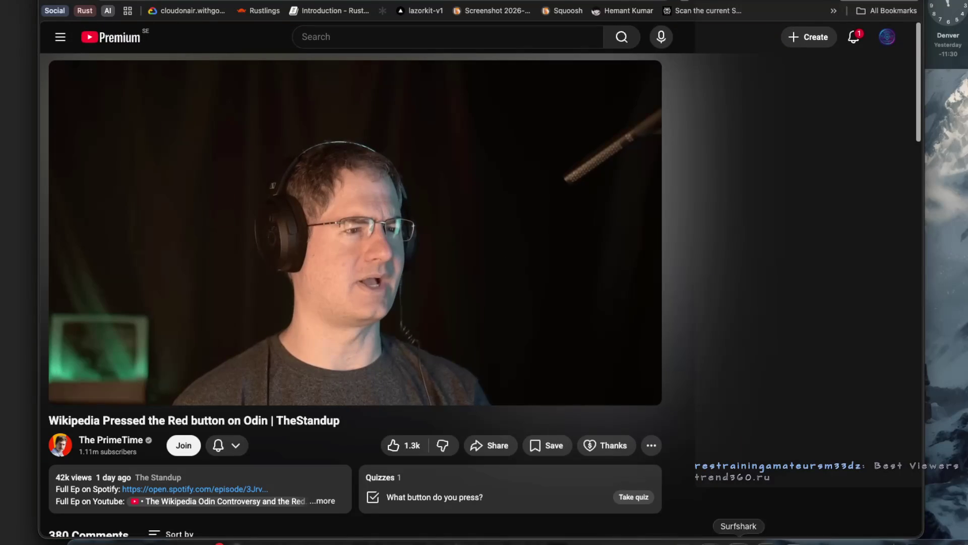
left_click(818, 540)
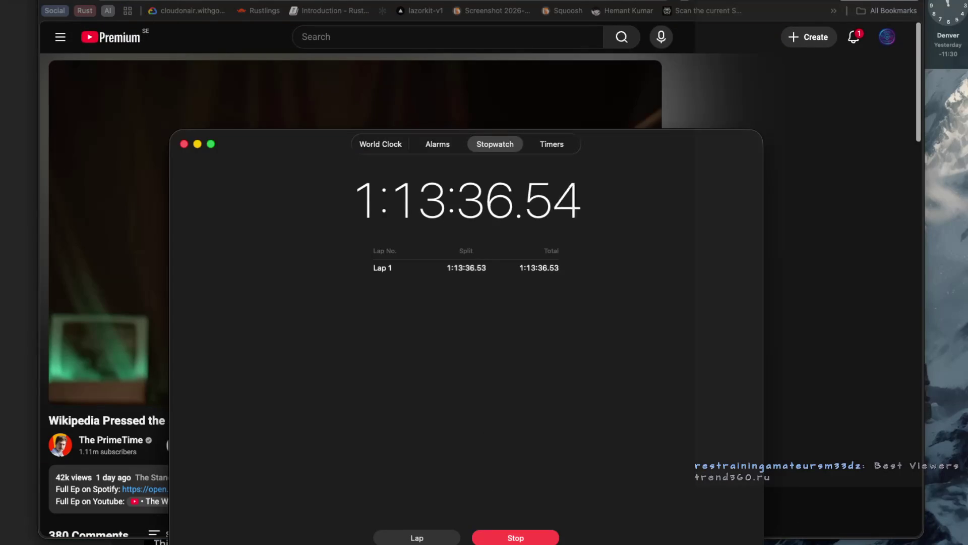
left_click(507, 539)
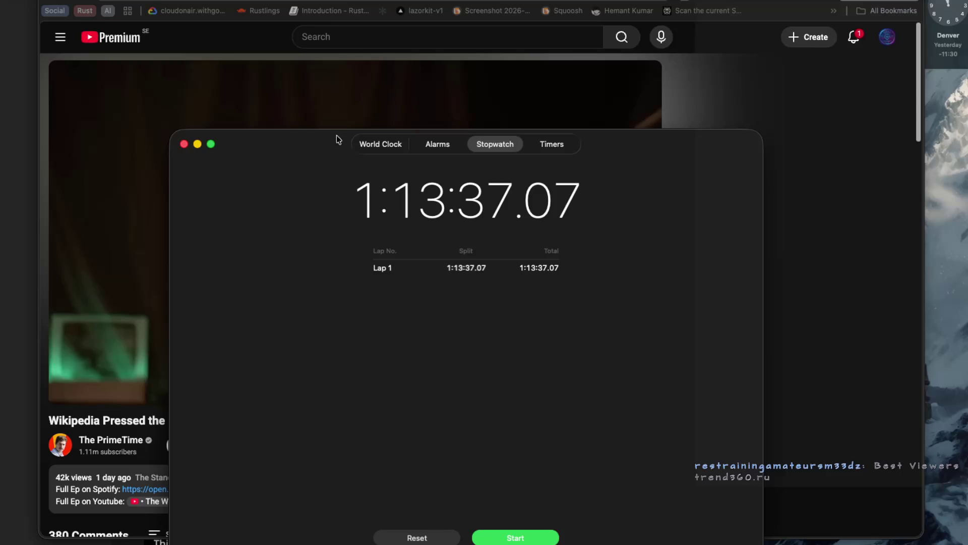
left_click(184, 144)
left_click(321, 206)
left_click(639, 389)
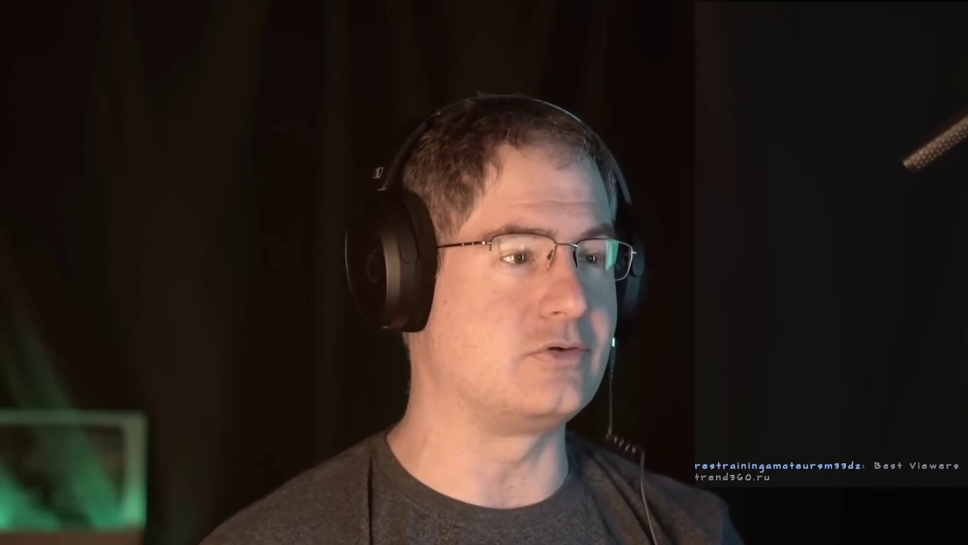
Pause and resume the Standup video a few times, then pause it and leave fullscreen.
mouse_move(608, 326)
left_click(547, 308)
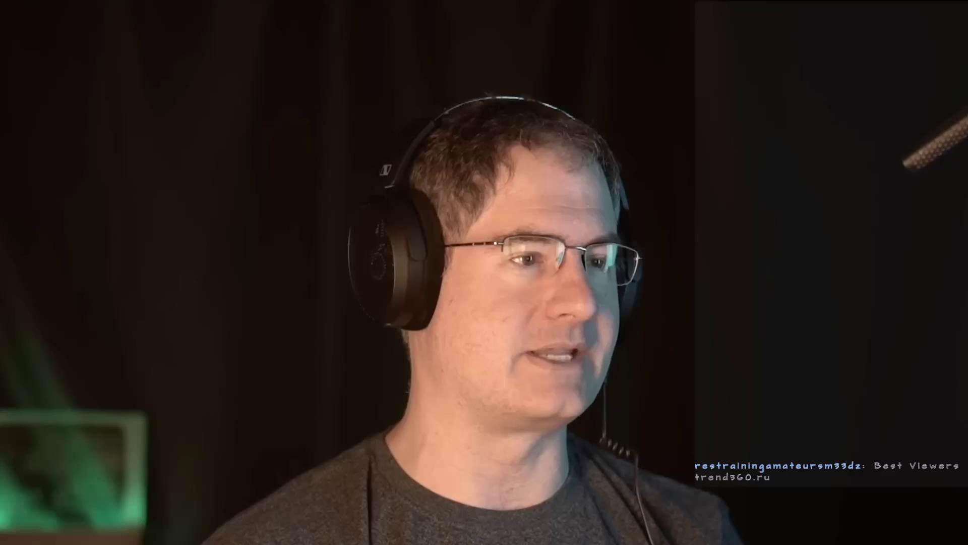
left_click(548, 308)
left_click(547, 308)
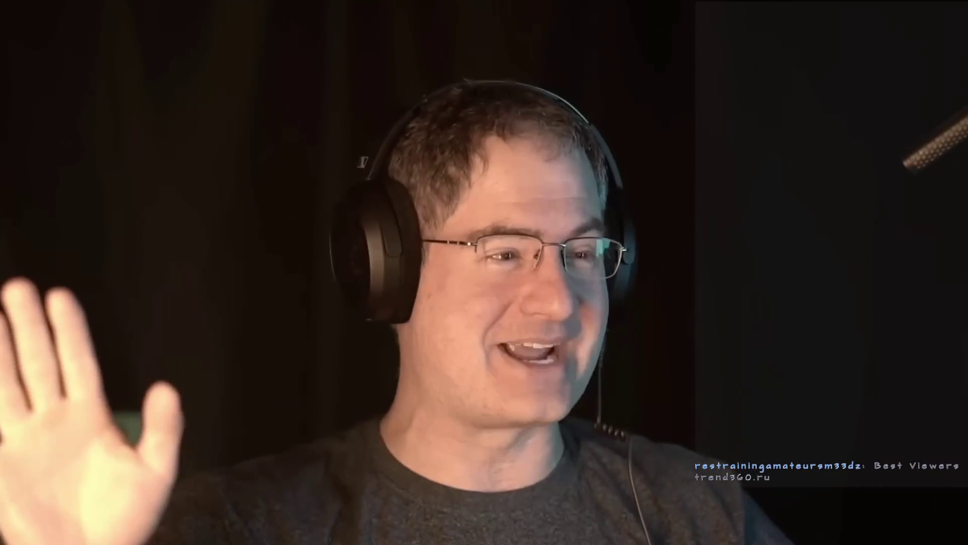
left_click(548, 308)
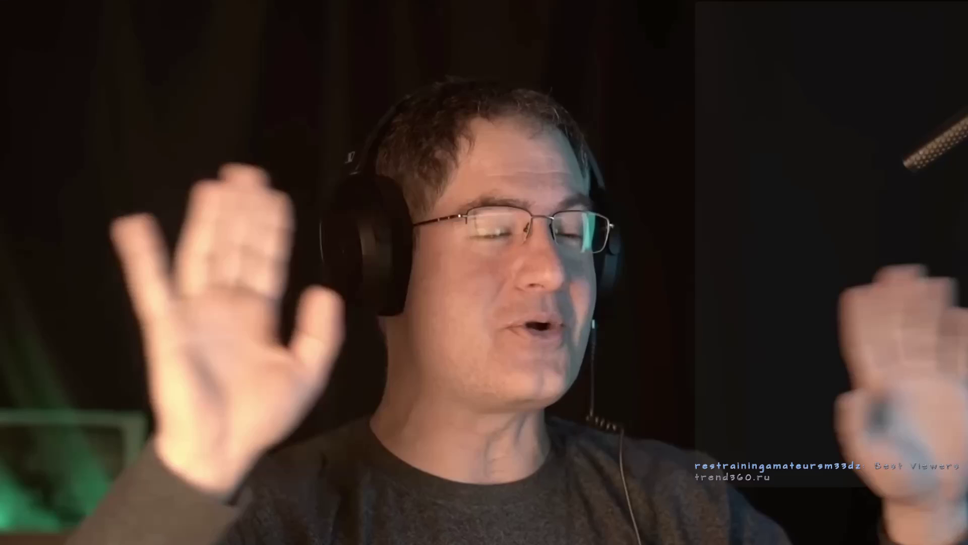
mouse_move(548, 307)
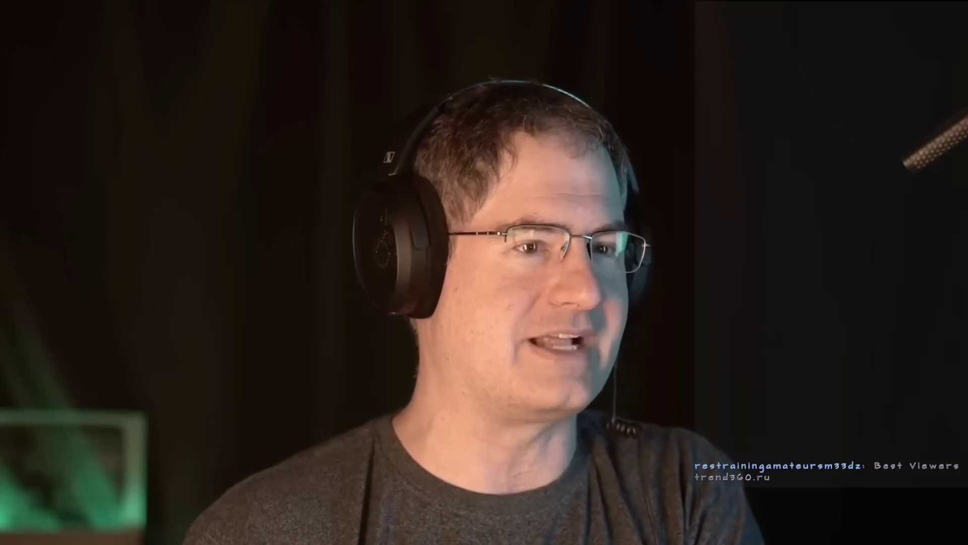
key("space")
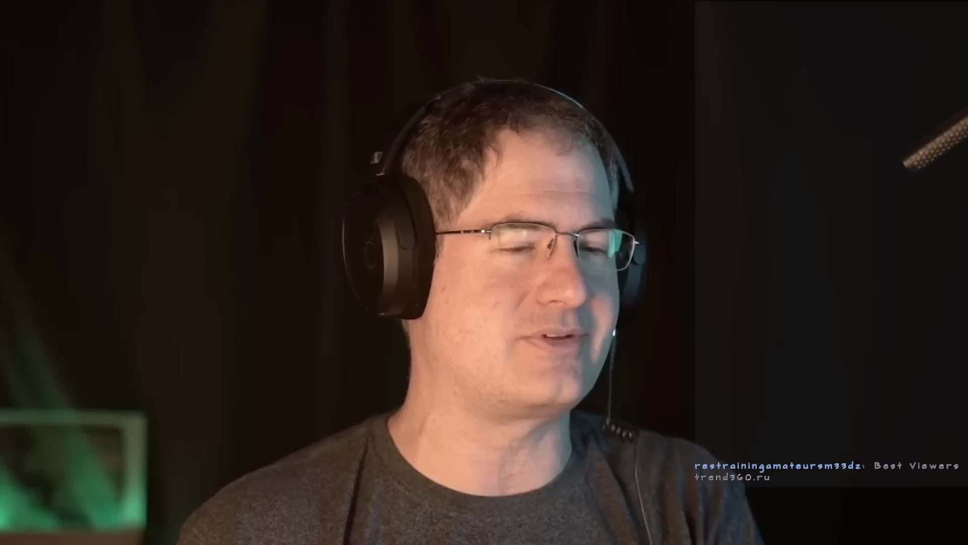
key("Escape")
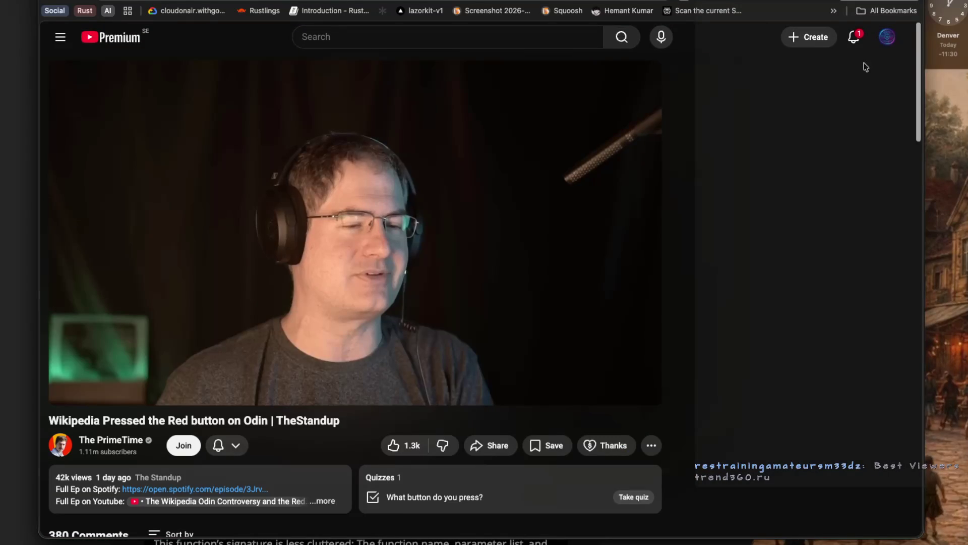
Resume the Standup video and launch Apple Notes through a Spotlight search.
mouse_move(651, 258)
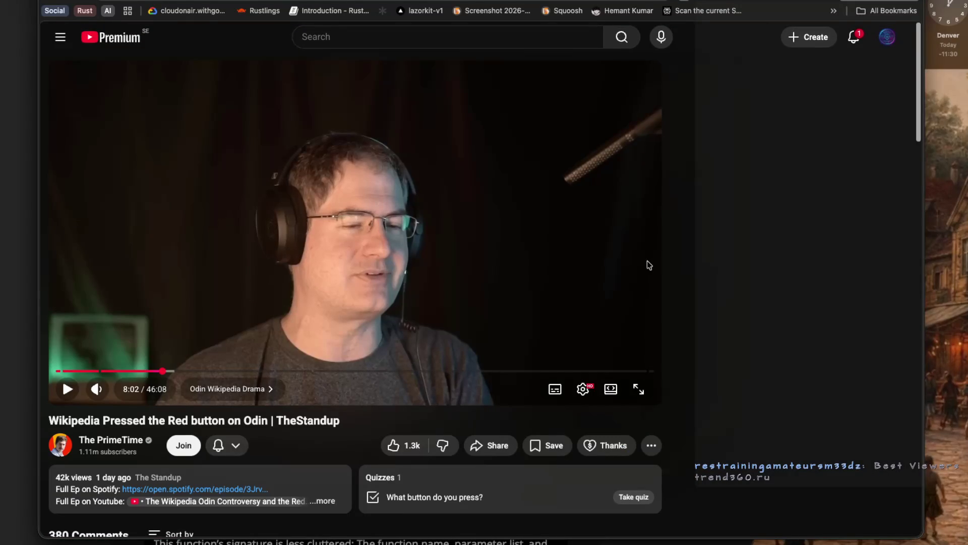
left_click(644, 259)
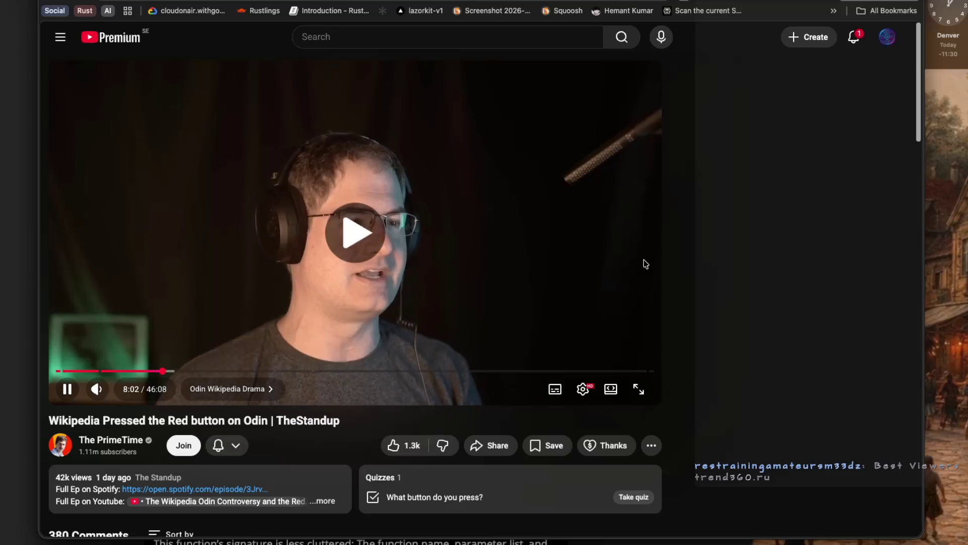
key("super+space")
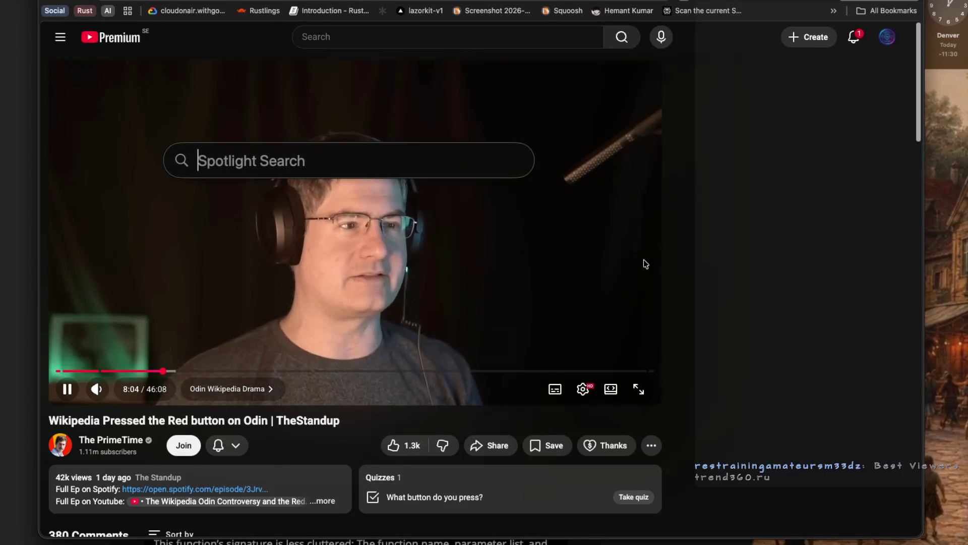
type("notion")
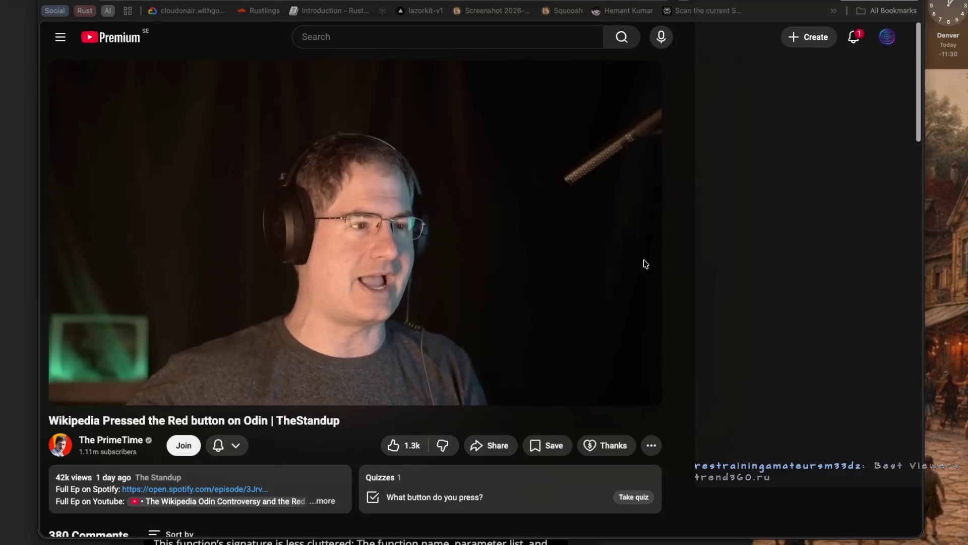
key("super+space")
type("not")
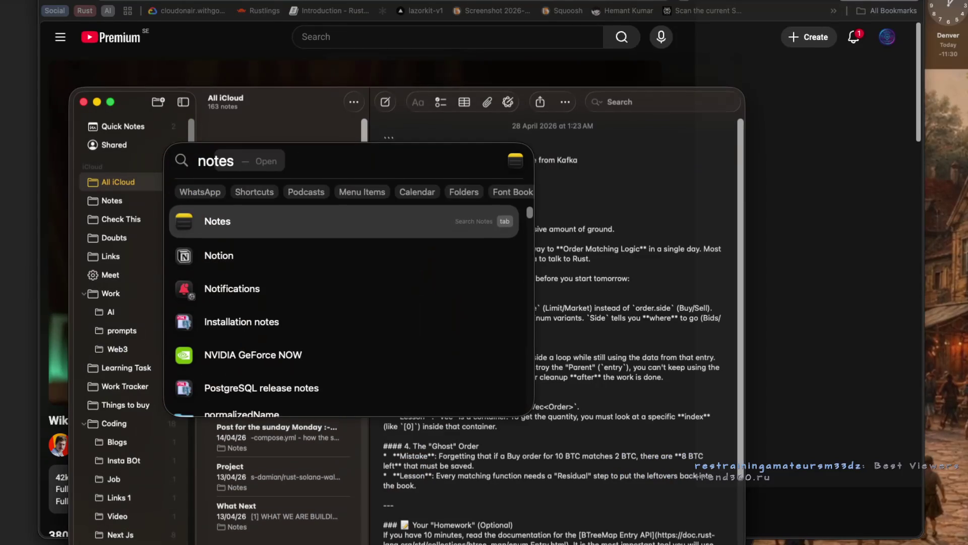
key("Return")
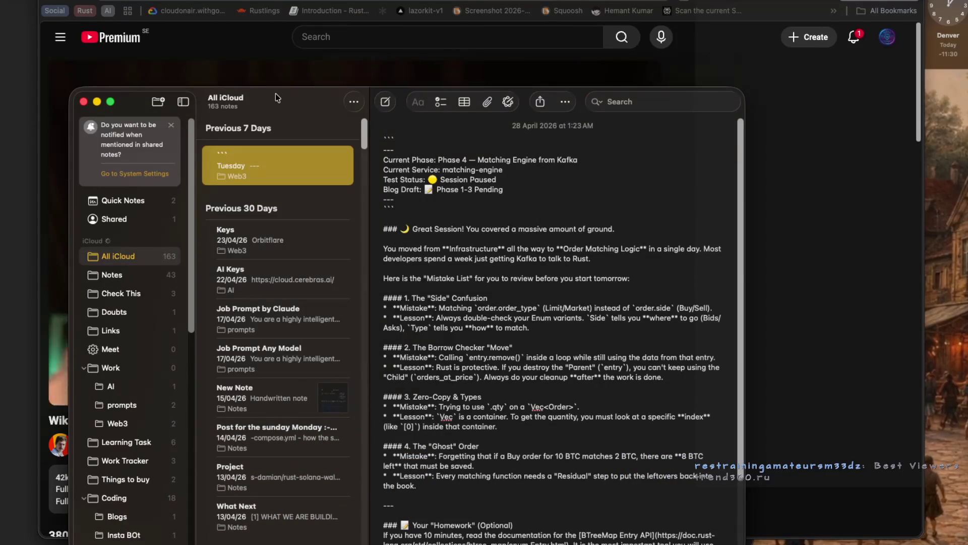
Quit Notes and the loading Notion window with Cmd+Q to get back to YouTube.
key("super+q")
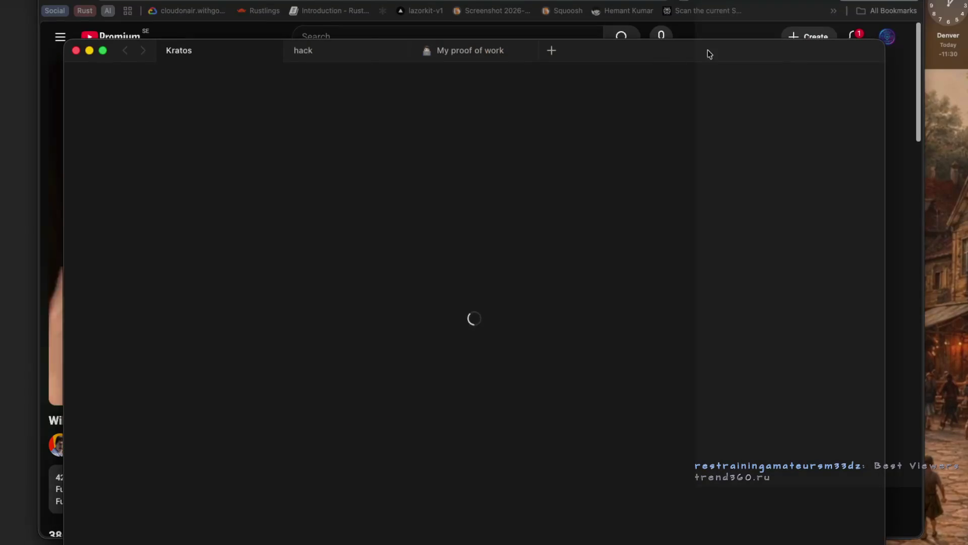
key("super+q")
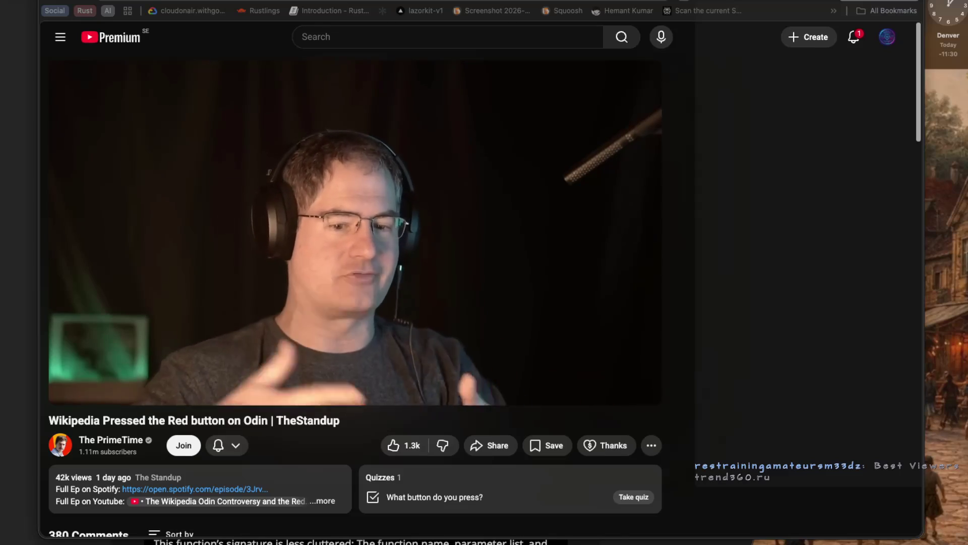
Pause the Standup video around 8:24 and switch to the NotebookLM crust of Rust tab.
mouse_move(258, 156)
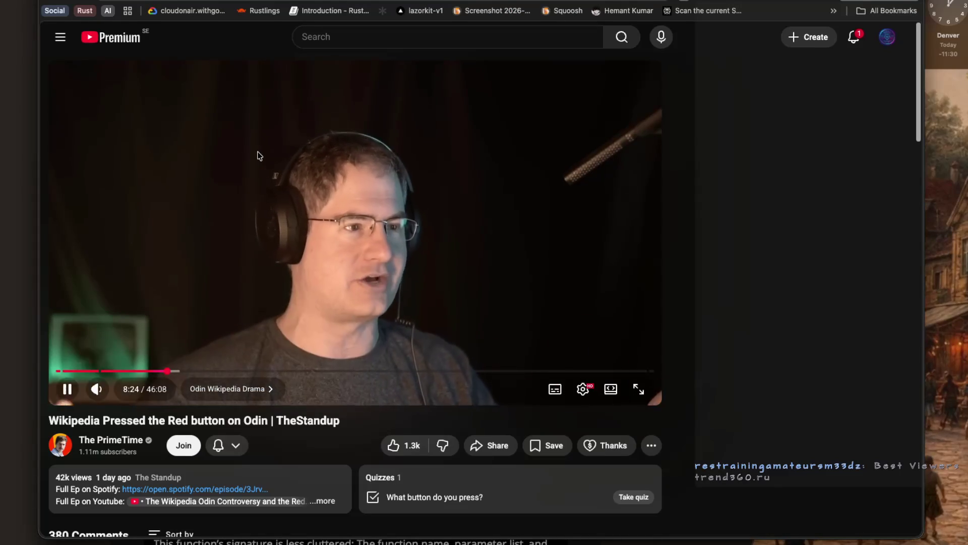
left_click(255, 160)
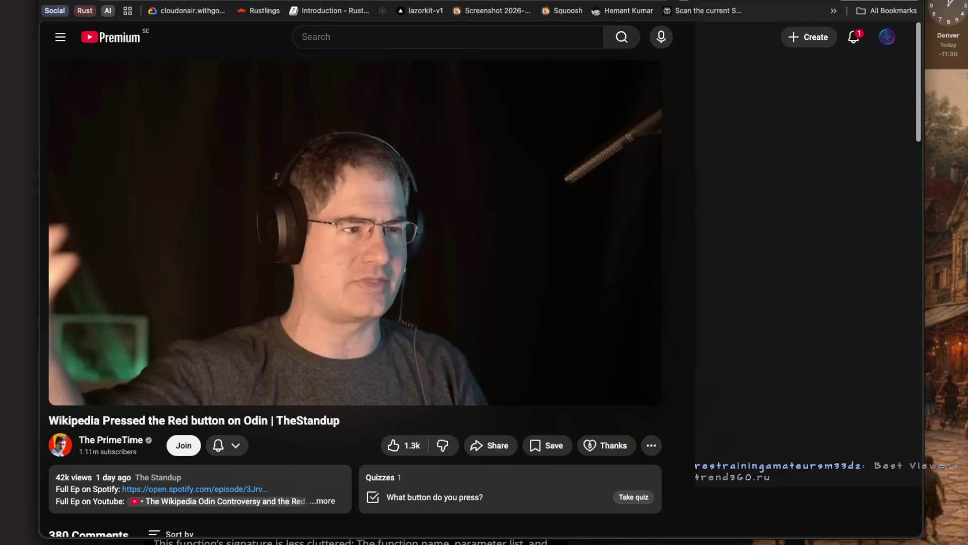
key("ctrl+Tab")
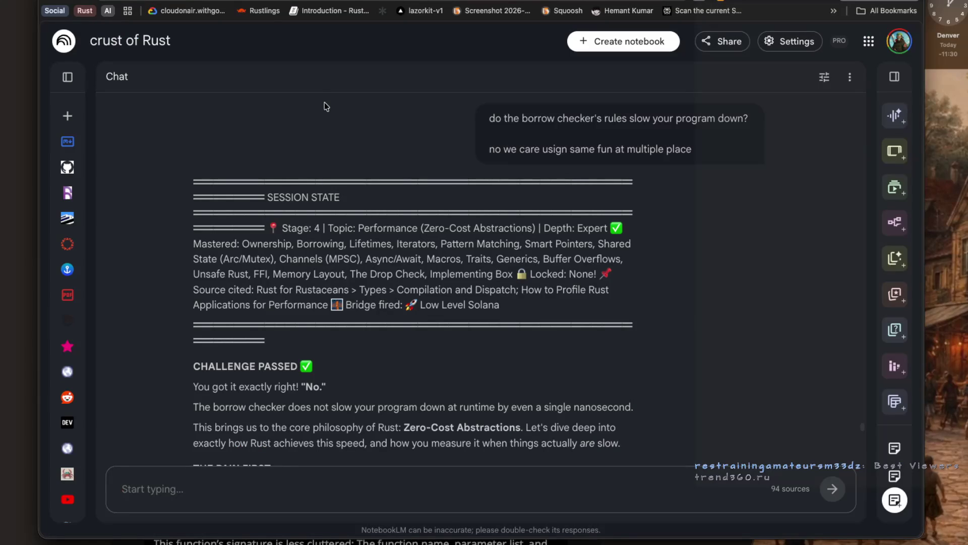
scroll(292, 243, "down", 2)
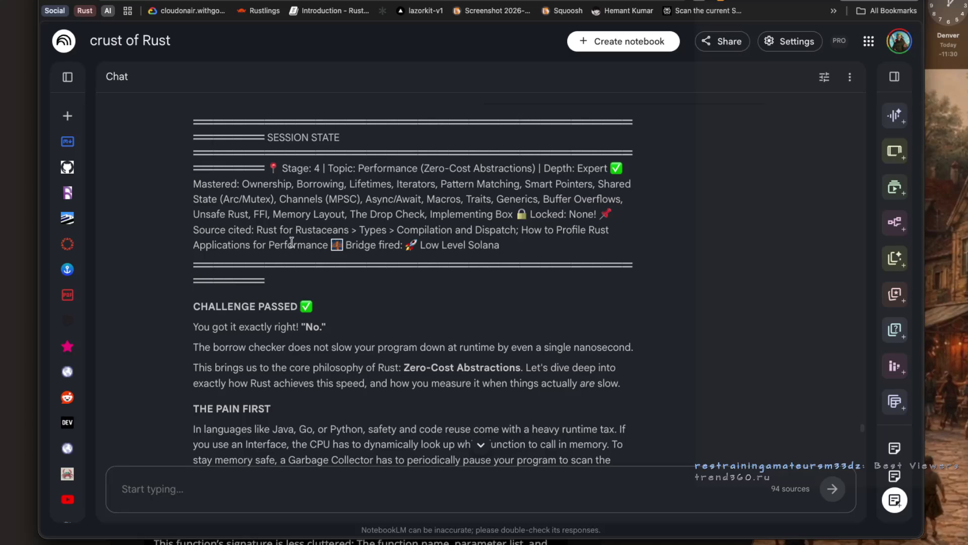
scroll(429, 266, "down", 1)
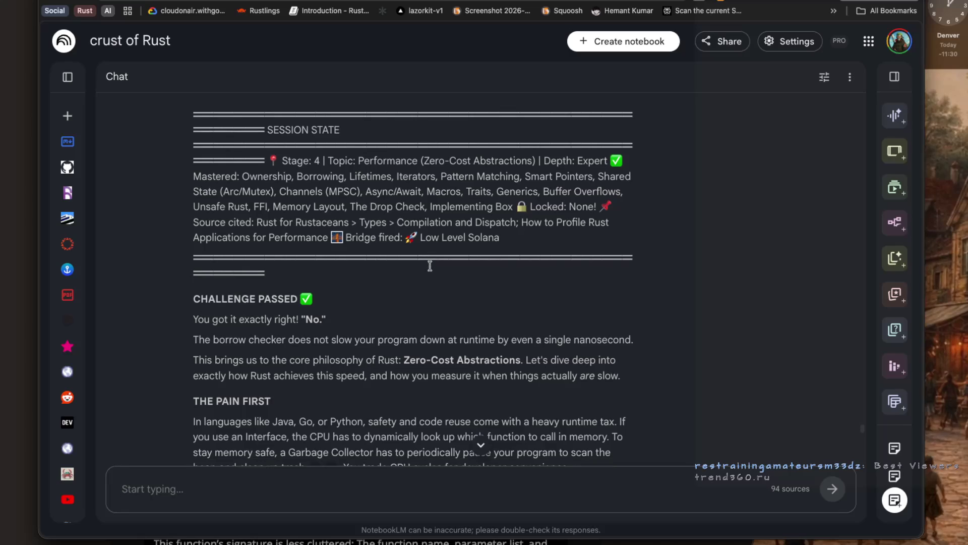
scroll(432, 269, "down", 2)
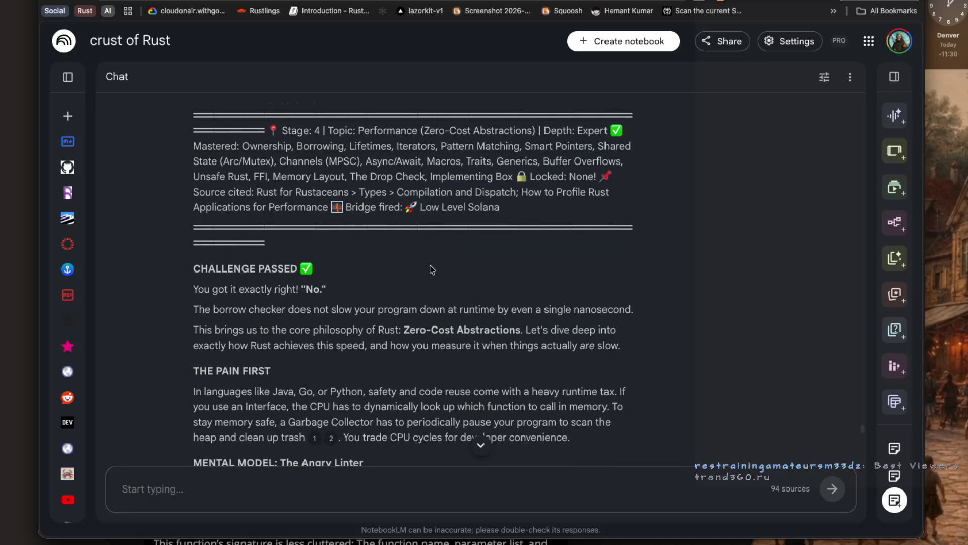
scroll(450, 267, "down", 1)
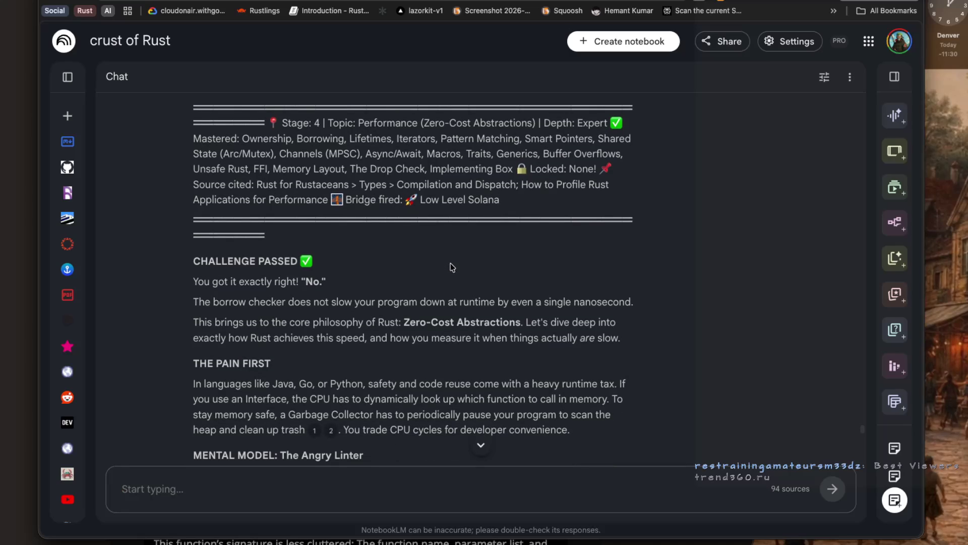
scroll(452, 268, "down", 1)
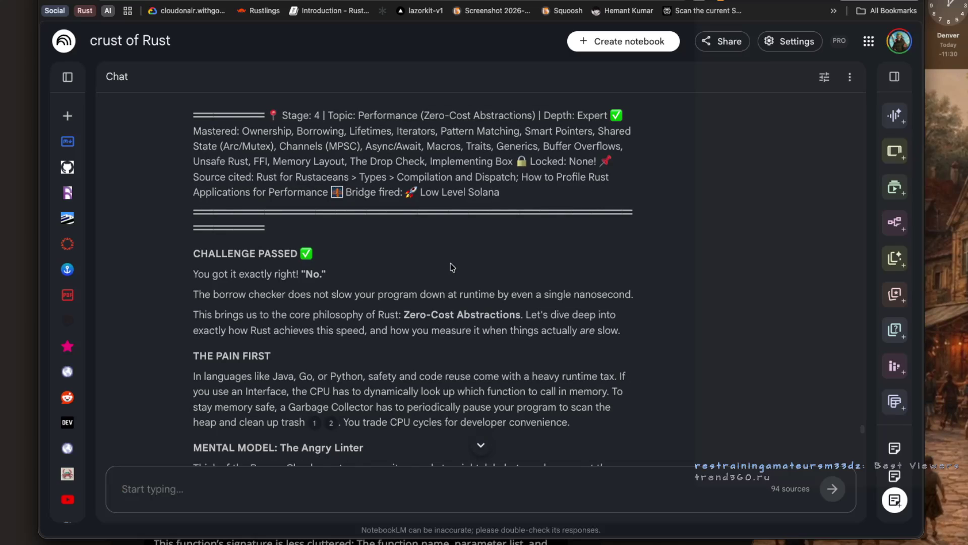
scroll(453, 267, "down", 4)
left_click_drag(192, 299, 310, 306)
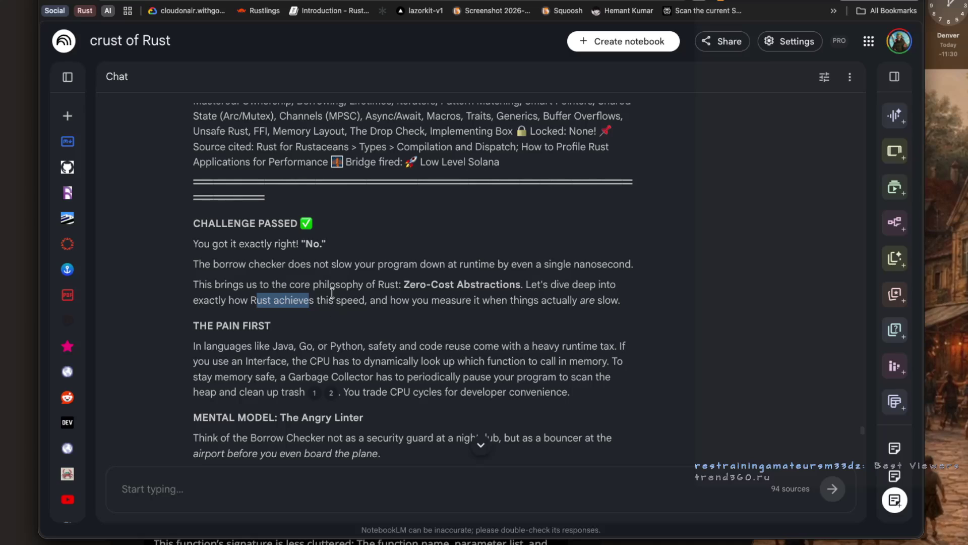
left_click(268, 315)
left_click_drag(321, 301, 524, 302)
scroll(510, 306, "down", 1)
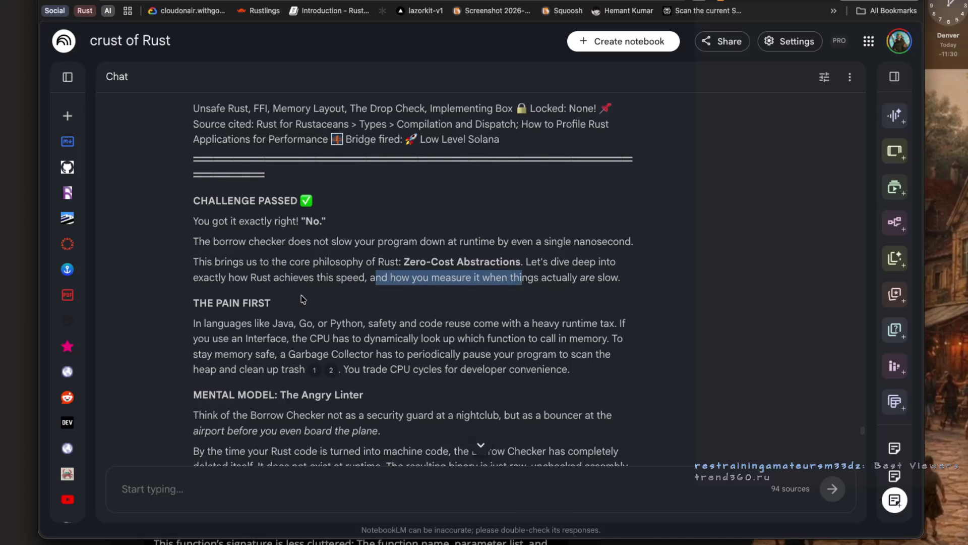
left_click(280, 324)
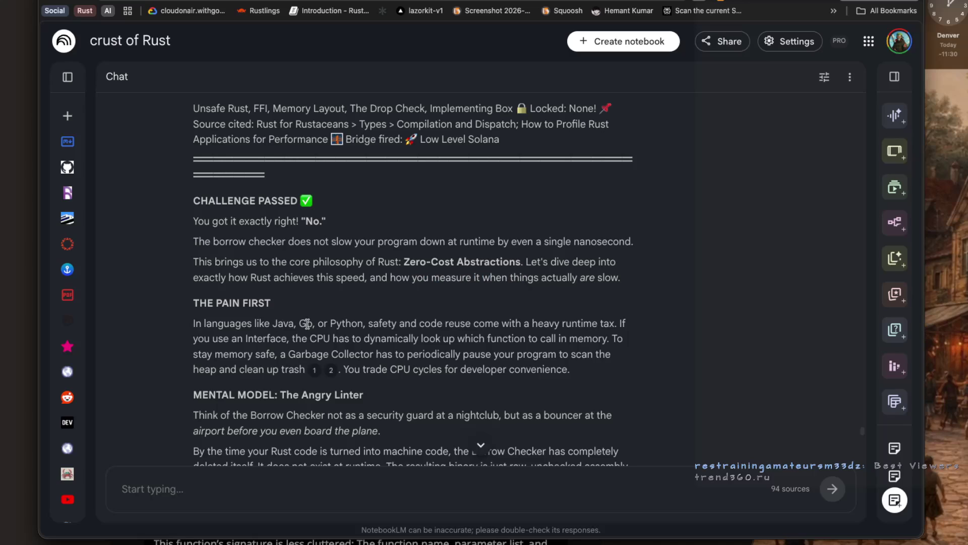
left_click_drag(336, 323, 383, 326)
double_click(382, 323)
left_click(425, 324)
double_click(457, 323)
double_click(487, 323)
left_click(536, 325)
scroll(337, 327, "down", 1)
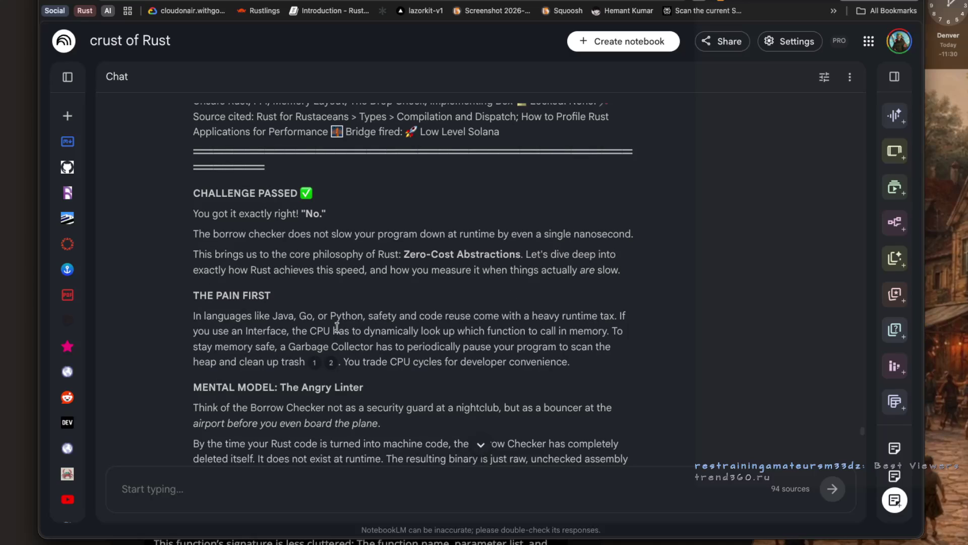
Select and clear phrases like 'Rust achieves this speed' in the reply's opening paragraphs.
left_click_drag(240, 271, 363, 270)
left_click(374, 283)
scroll(374, 282, "down", 2)
left_click_drag(194, 256, 318, 271)
left_click(381, 261)
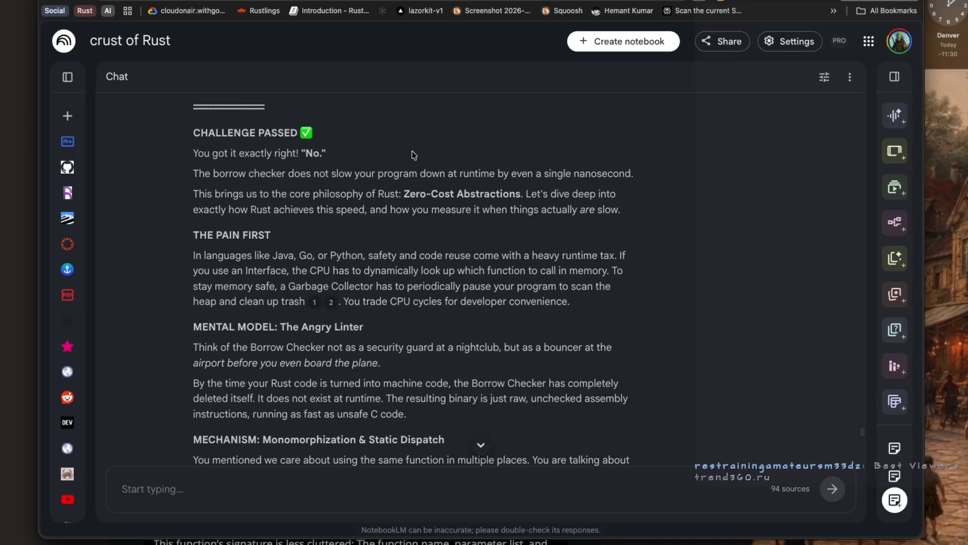
Scroll past Monomorphization & Static Dispatch down to the Real World Usage & Profiling section.
scroll(401, 192, "down", 1)
scroll(401, 192, "down", 2)
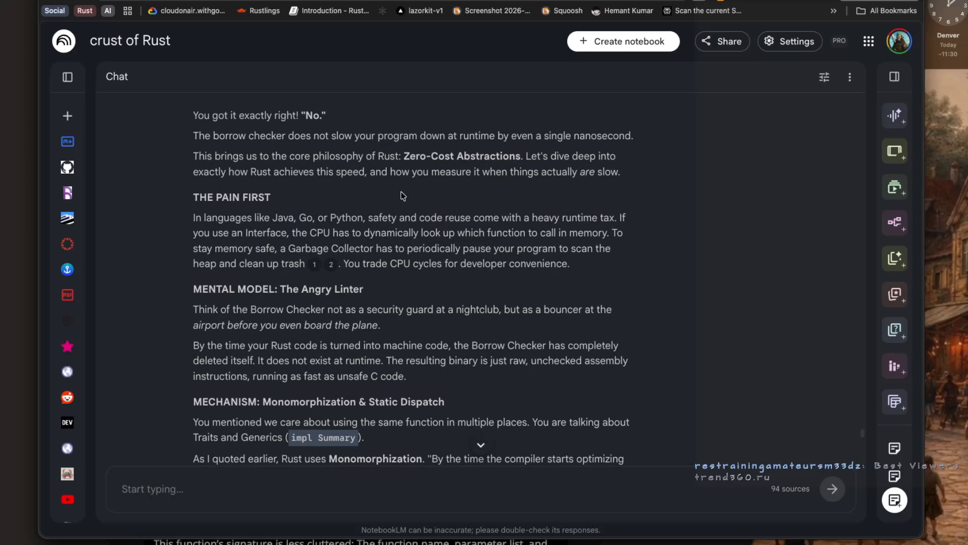
scroll(401, 195, "down", 3)
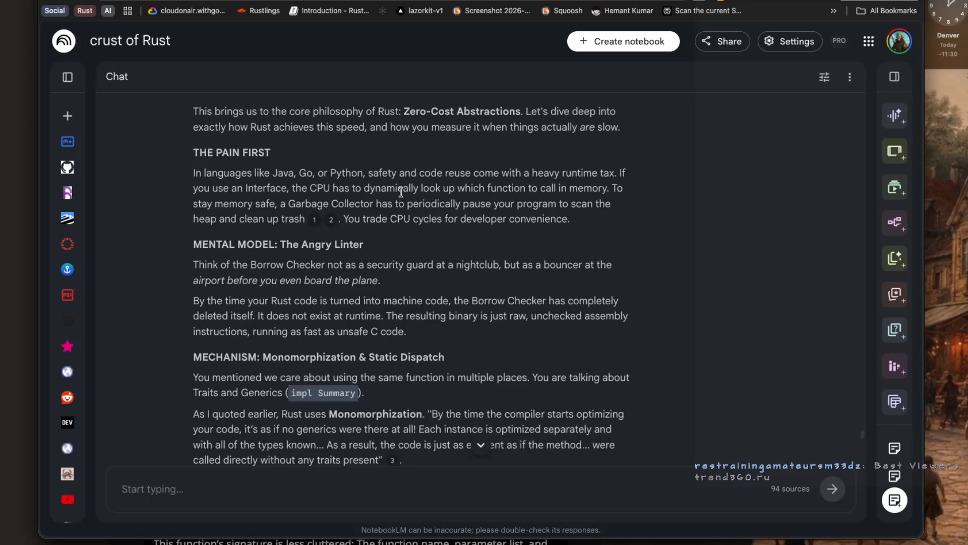
scroll(402, 195, "down", 2)
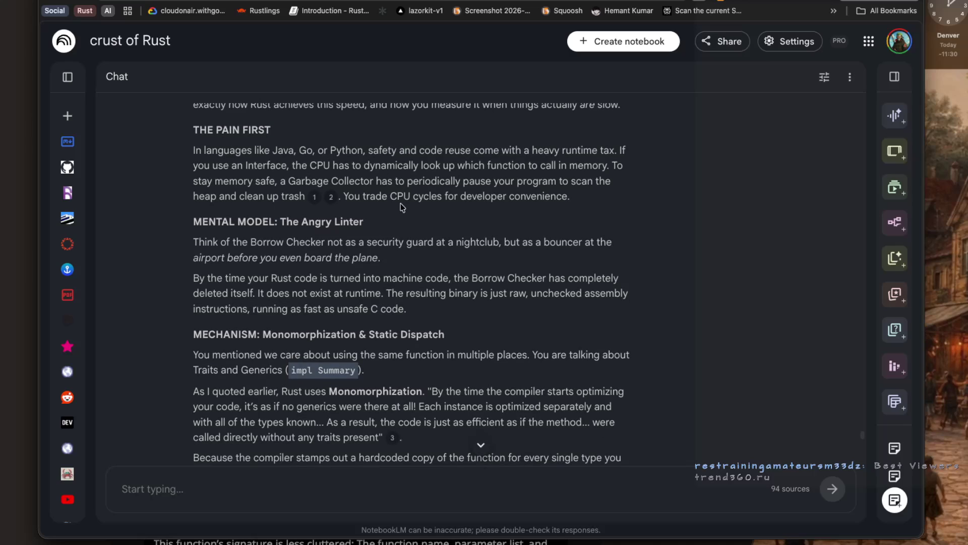
scroll(401, 199, "down", 1)
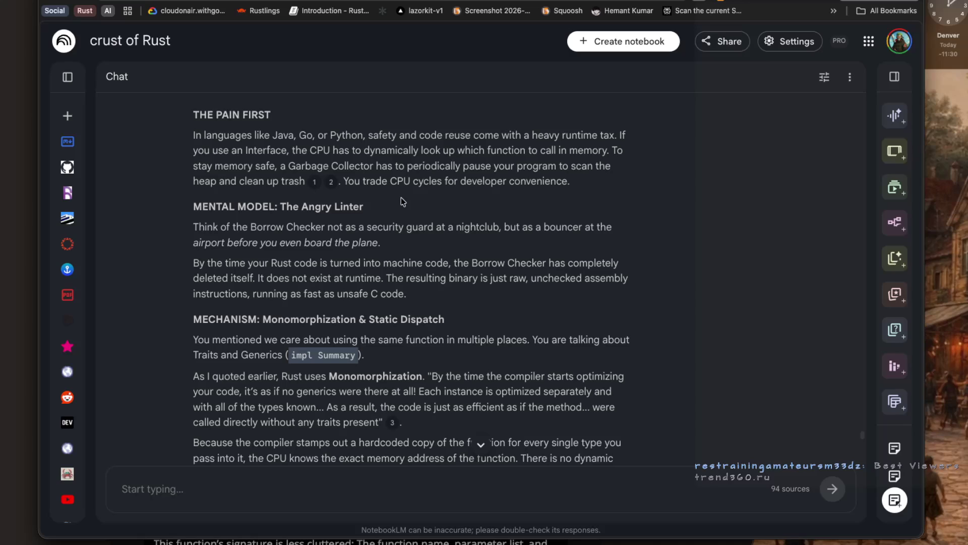
scroll(401, 198, "down", 1)
scroll(401, 198, "down", 1)
scroll(401, 197, "down", 2)
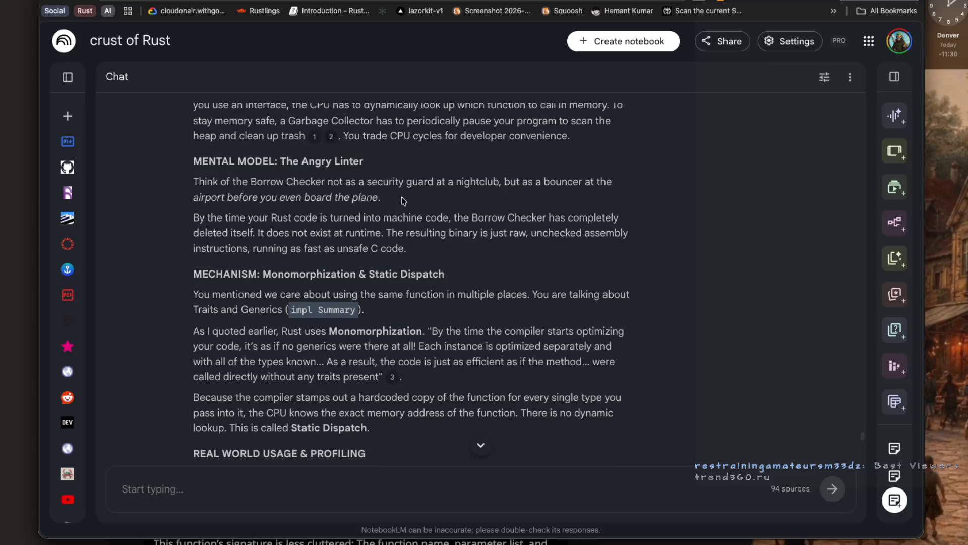
scroll(402, 198, "down", 2)
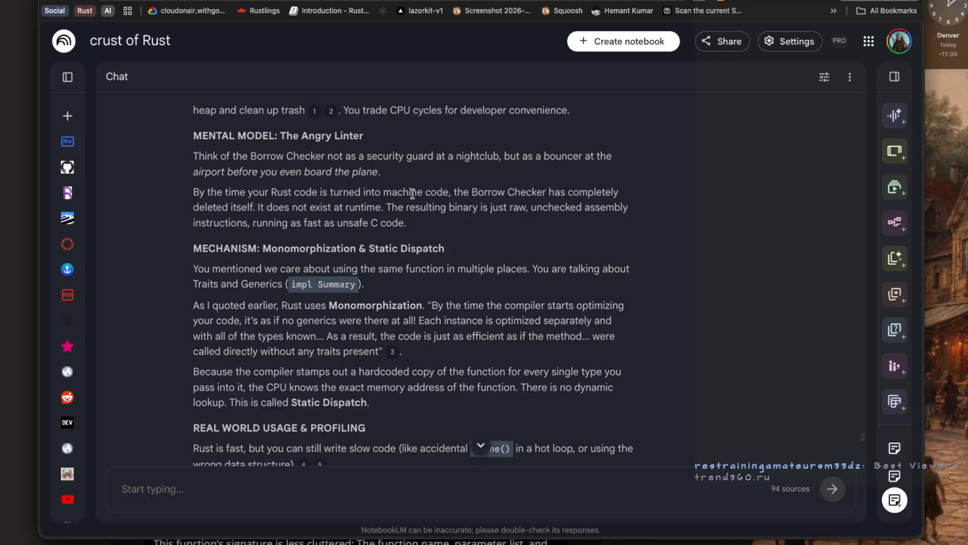
scroll(413, 193, "down", 3)
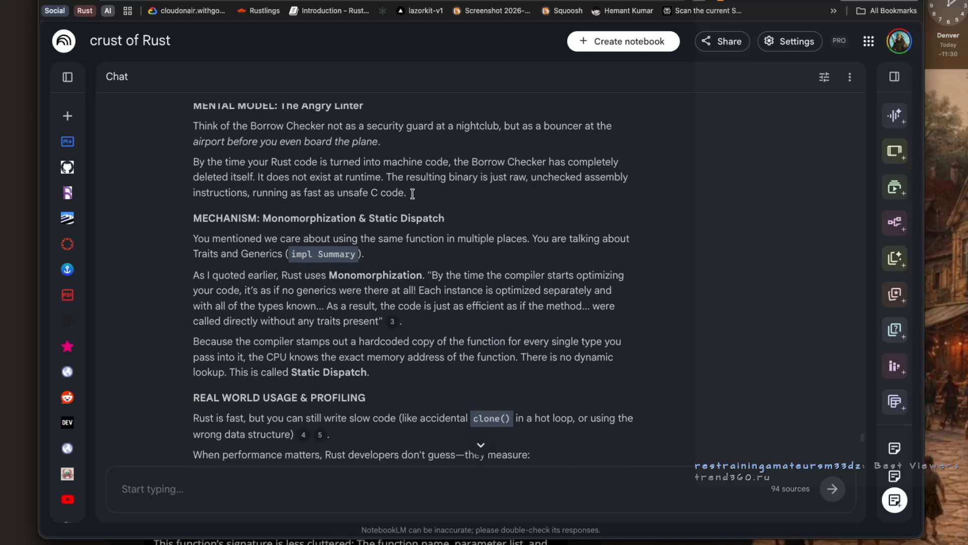
Select and clear the phrases about using the same function and 'Rust uses Monomorphization'.
mouse_move(300, 216)
left_mouse_down()
mouse_move(543, 219)
mouse_move(356, 232)
left_mouse_up()
left_click(250, 234)
left_click_drag(272, 216, 519, 218)
left_click(406, 241)
scroll(213, 247, "down", 1)
mouse_move(280, 237)
left_mouse_down()
mouse_move(575, 238)
mouse_move(237, 256)
mouse_move(369, 256)
left_mouse_up()
left_click(243, 256)
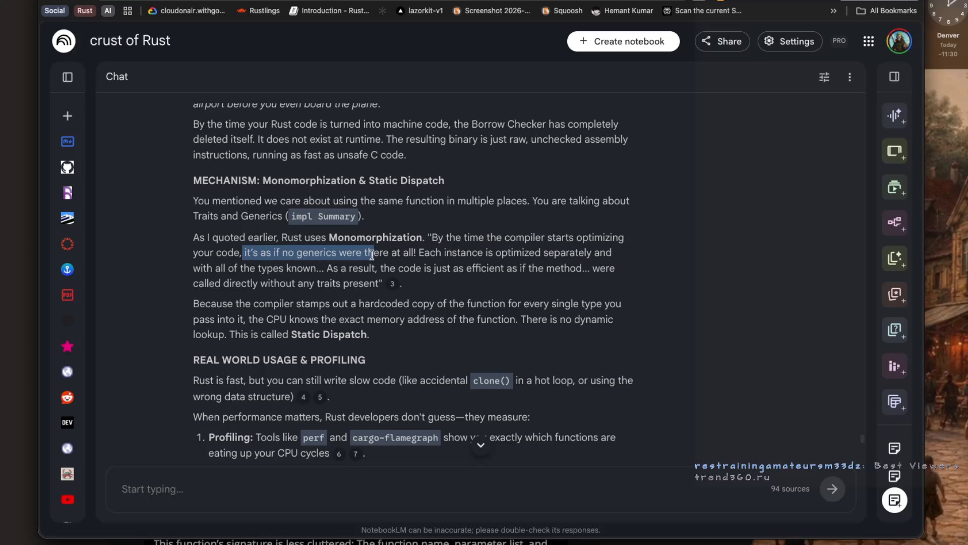
left_click(374, 254)
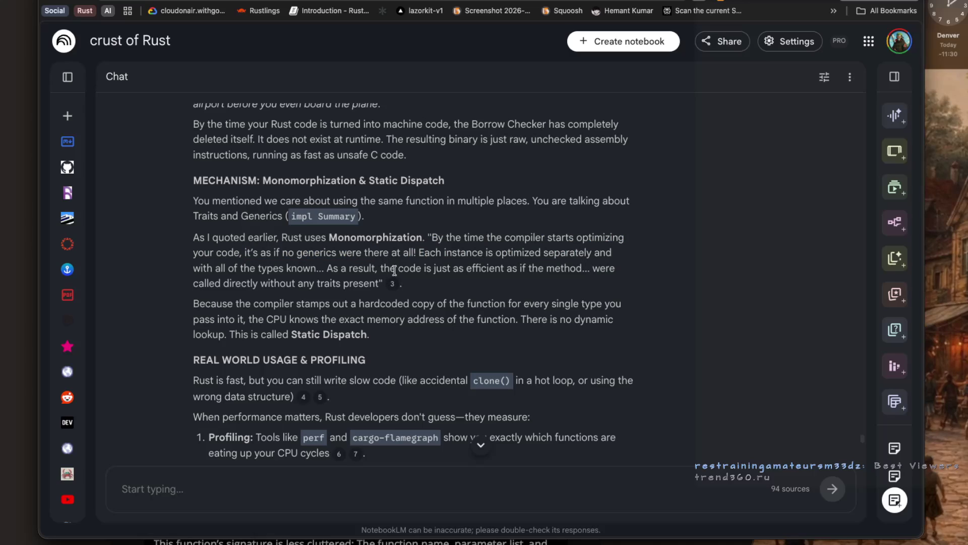
Scroll to the Quick Recall Card and select the Profiling sentence about perf and cargo-flamegraph.
scroll(393, 269, "down", 1)
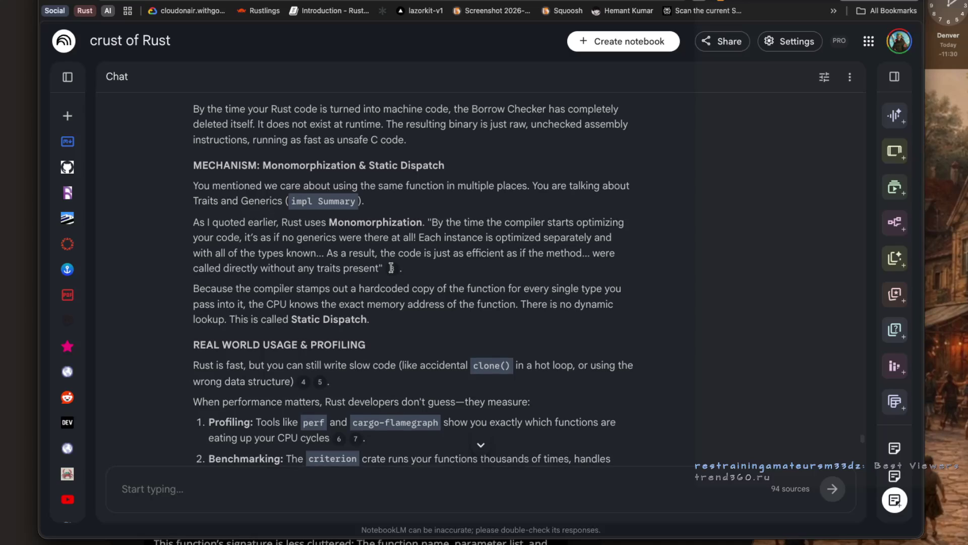
scroll(391, 267, "down", 1)
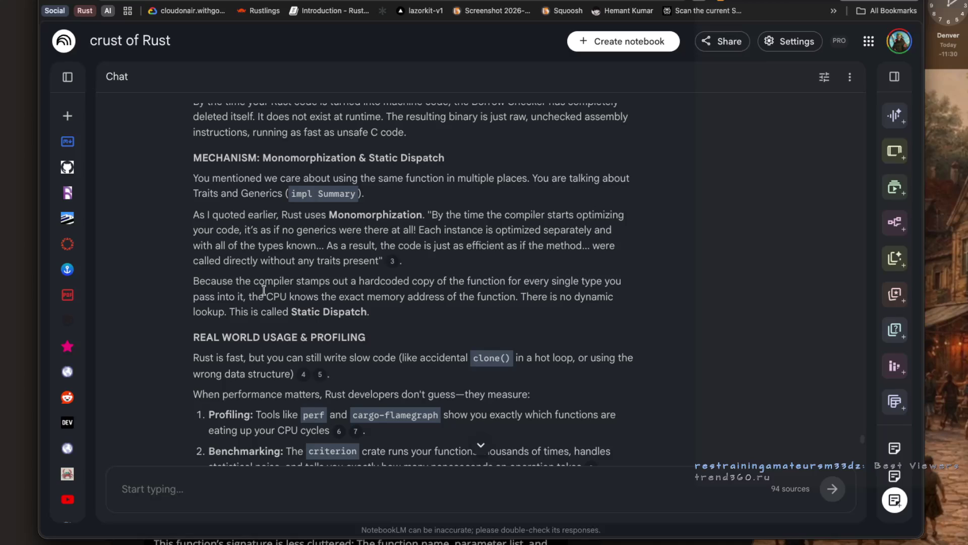
scroll(283, 275, "down", 1)
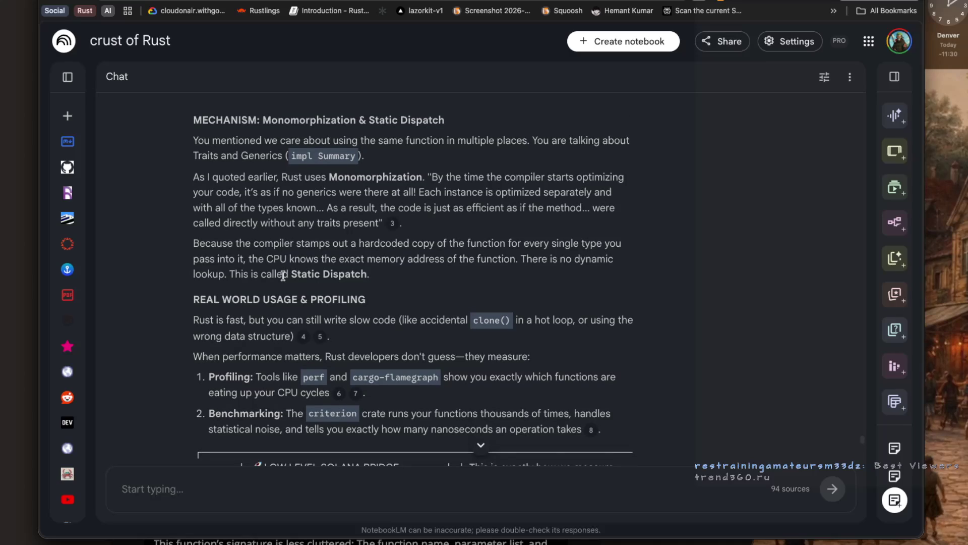
scroll(283, 276, "down", 2)
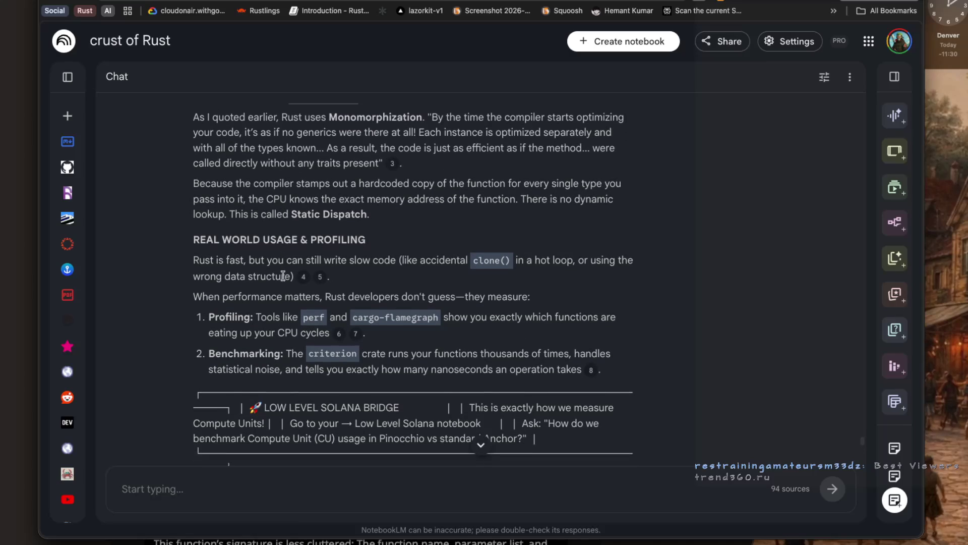
scroll(283, 276, "down", 1)
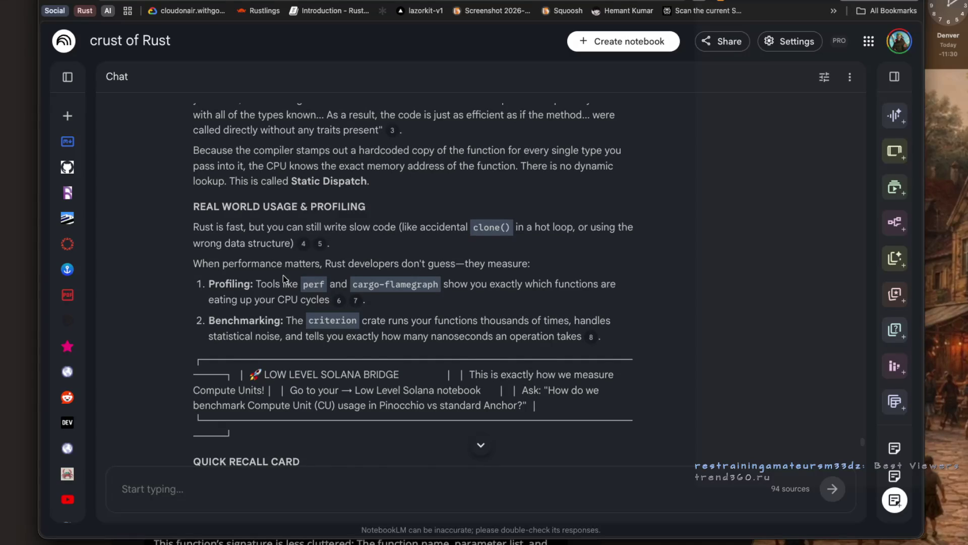
scroll(283, 275, "down", 1)
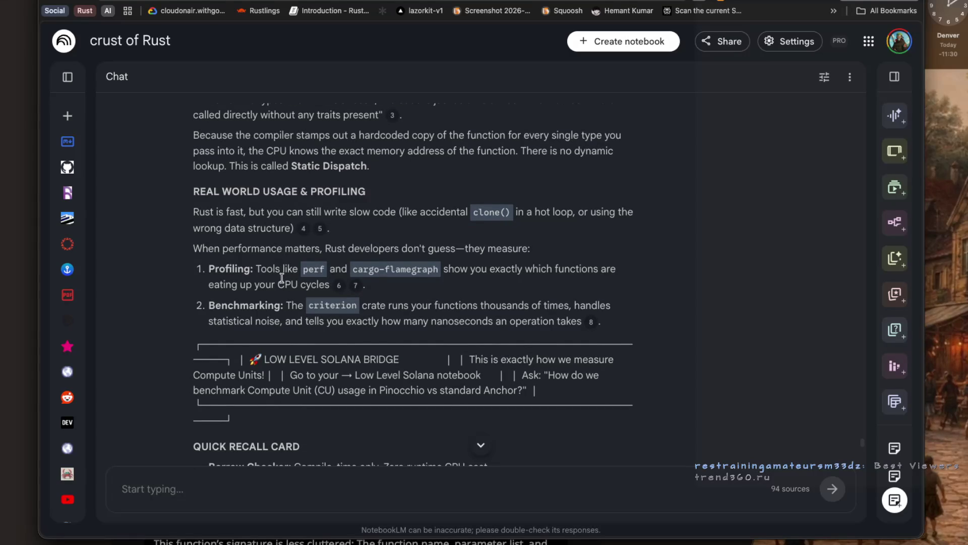
left_click_drag(363, 269, 418, 280)
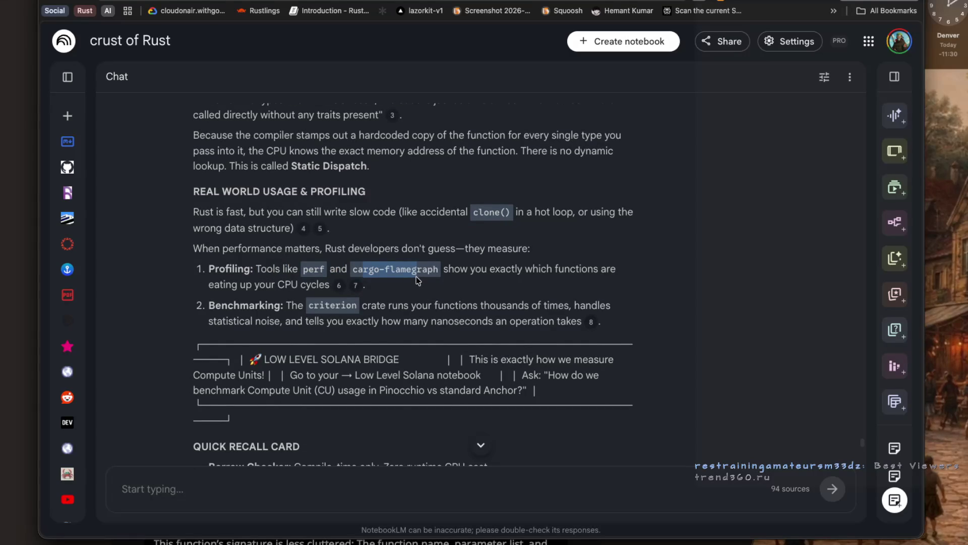
scroll(418, 283, "down", 1)
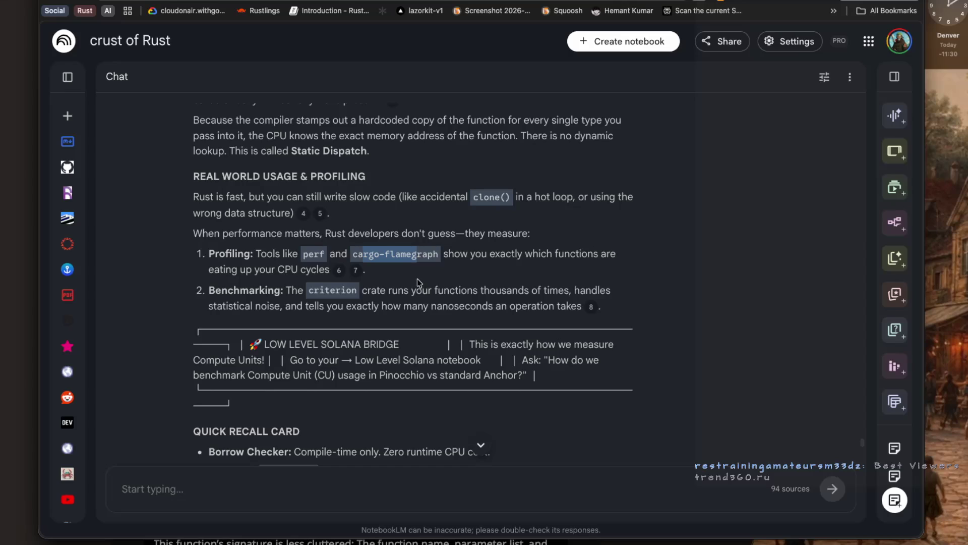
left_click_drag(255, 254, 332, 274)
key("super+Tab")
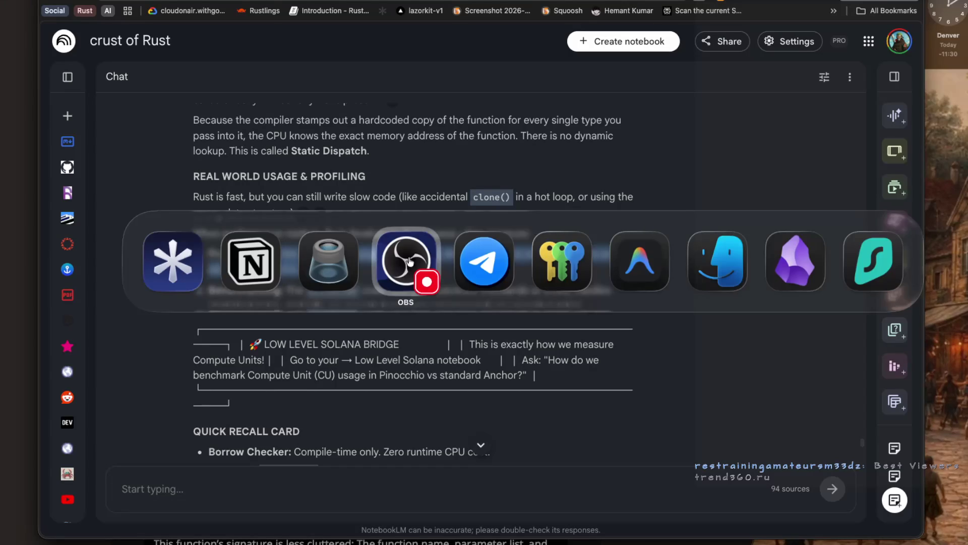
Bring Obsidian back into view and collapse the Projects and DSA folders.
key("Escape")
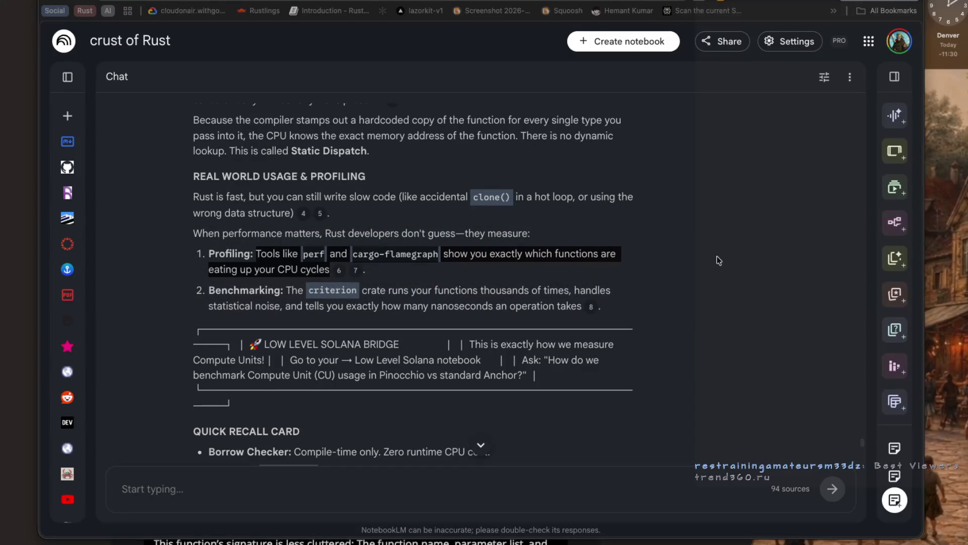
left_click(727, 540)
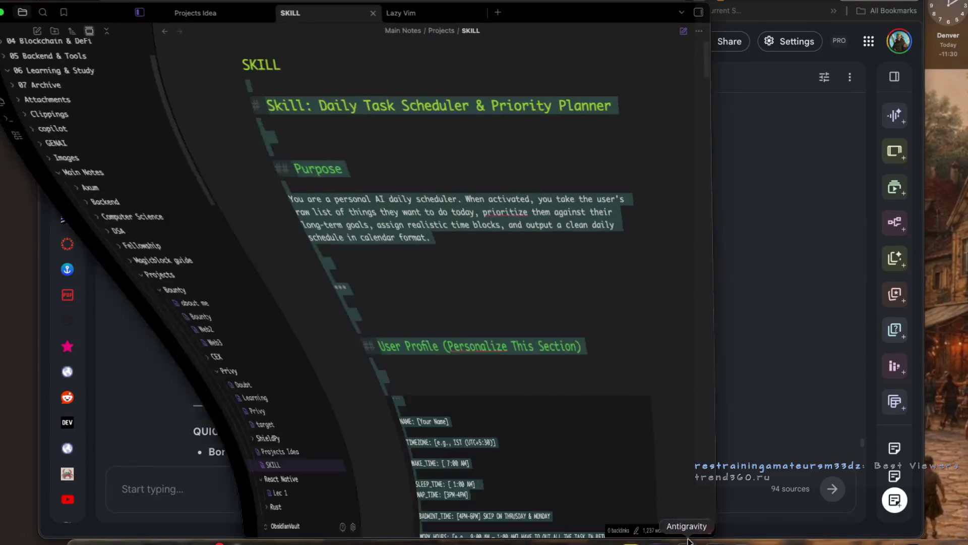
left_click(21, 230)
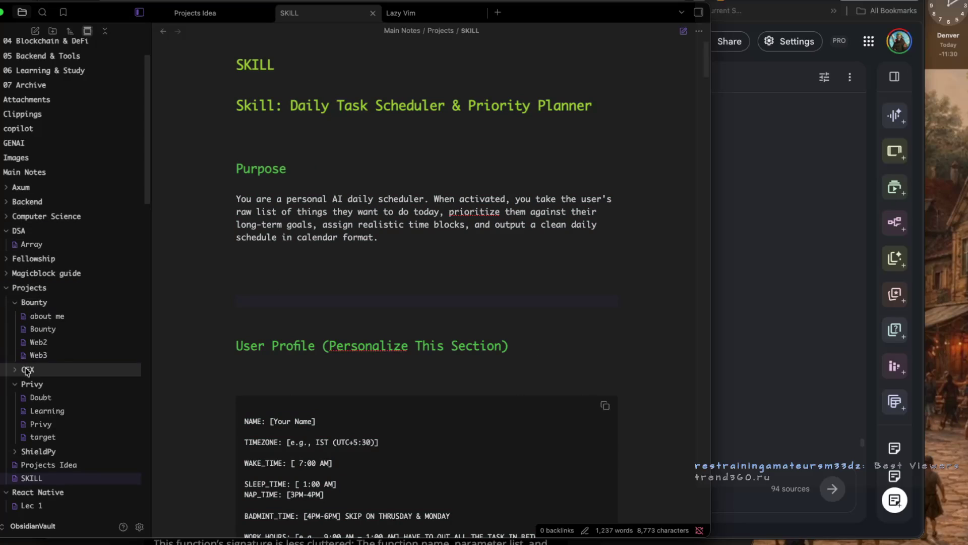
left_click(6, 291)
left_click(6, 231)
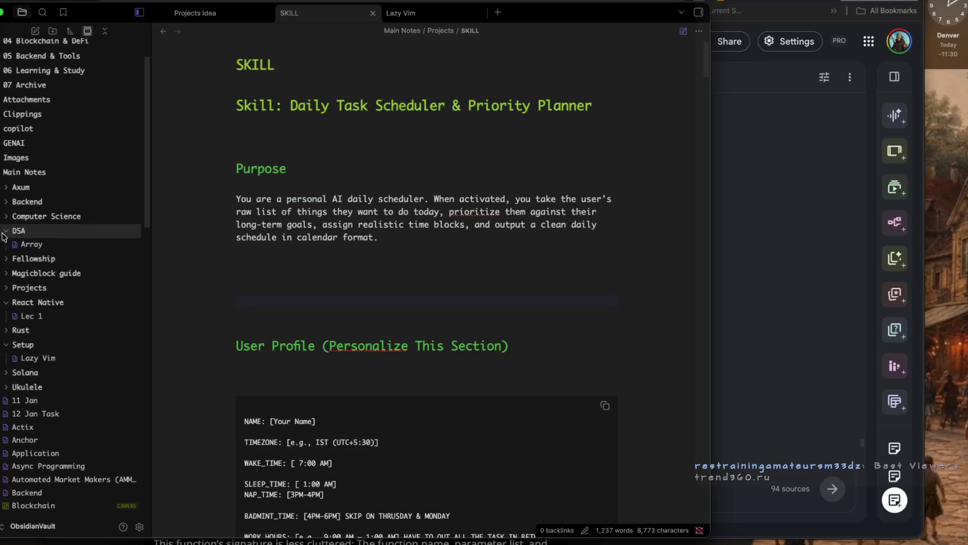
left_click(28, 302)
Expand the Rust folder and create a new note, Untitled 1, inside it.
left_click(29, 318)
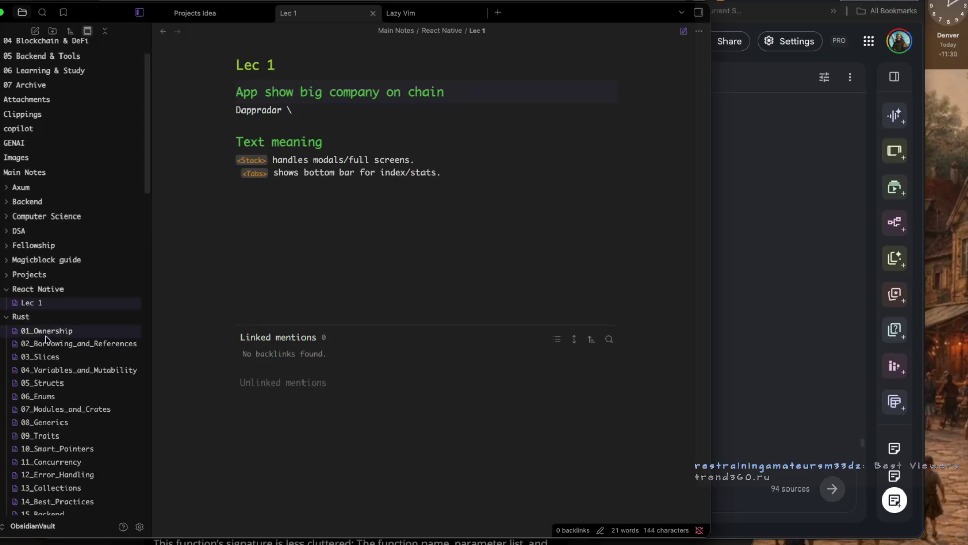
left_click(57, 322)
left_click(57, 323)
right_click(57, 322)
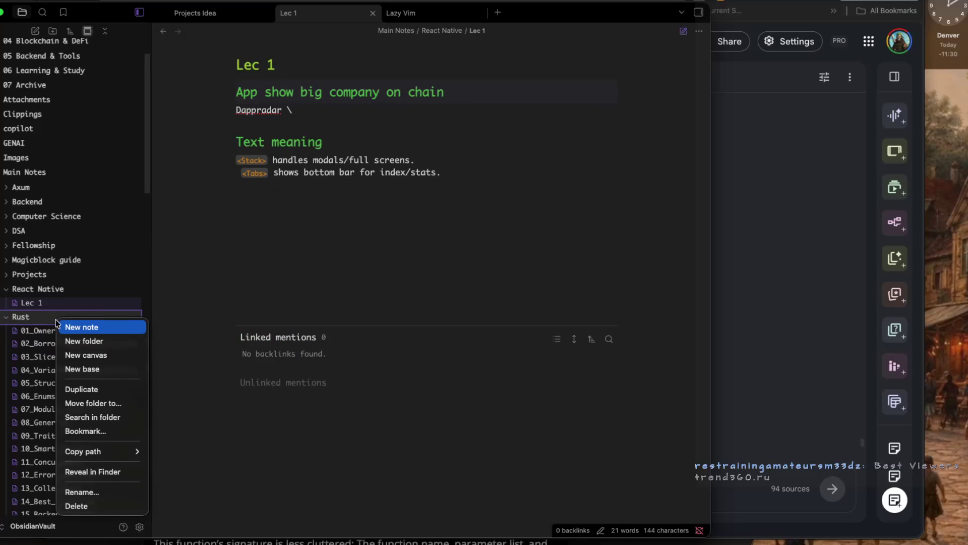
left_click(89, 328)
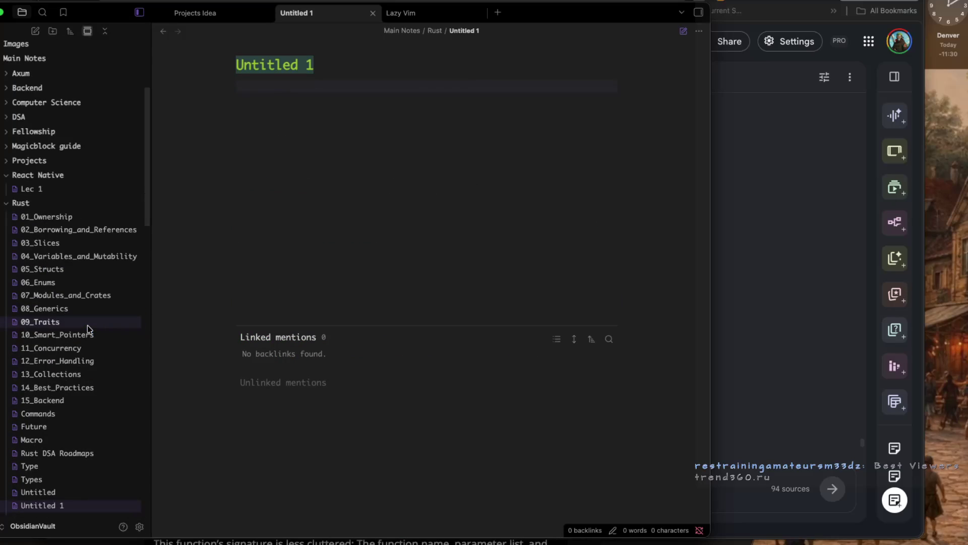
Title the note 'Tool & command' and write the sentence about perf and cargo-flamegraph.
type("Tool")
key("BackSpace")
key("BackSpace")
key("BackSpace")
type("ool & command")
key("Return")
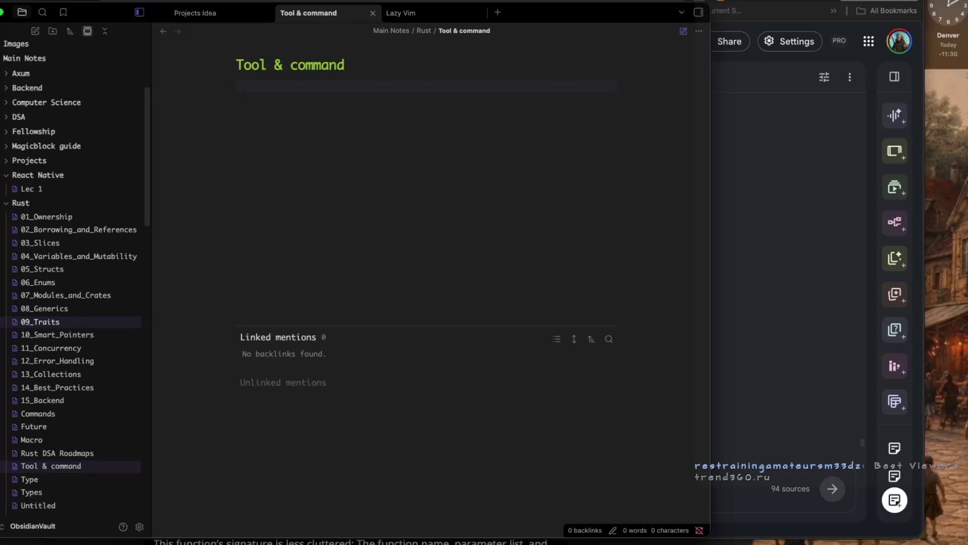
type("Tools like perf and cargo-flamegraph show you exactly which functions are eating up your CPU cycles")
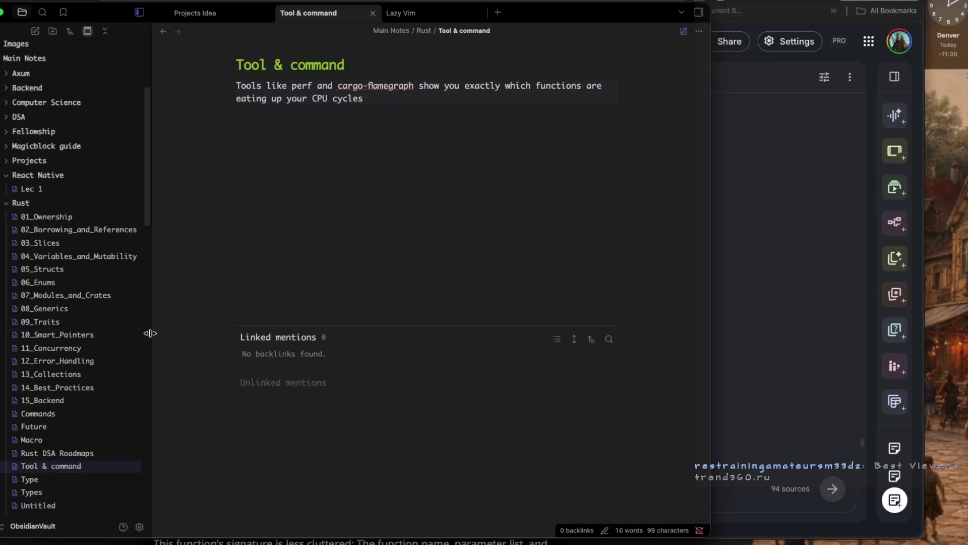
Make perf bold and cargo-flamegraph bold italic, deleting stray emphasis markers before perf.
double_click(297, 87)
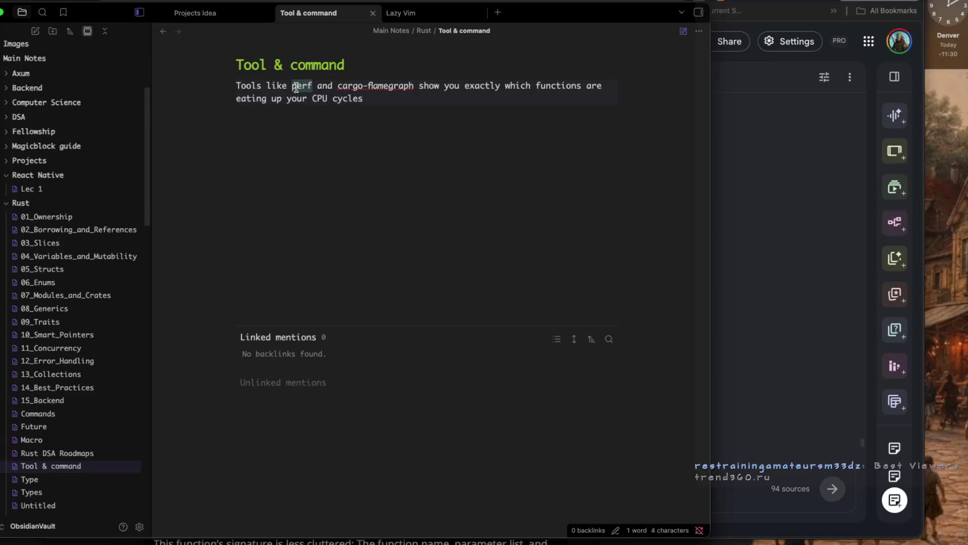
key("ctrl+b")
left_click(402, 90)
double_click(402, 90)
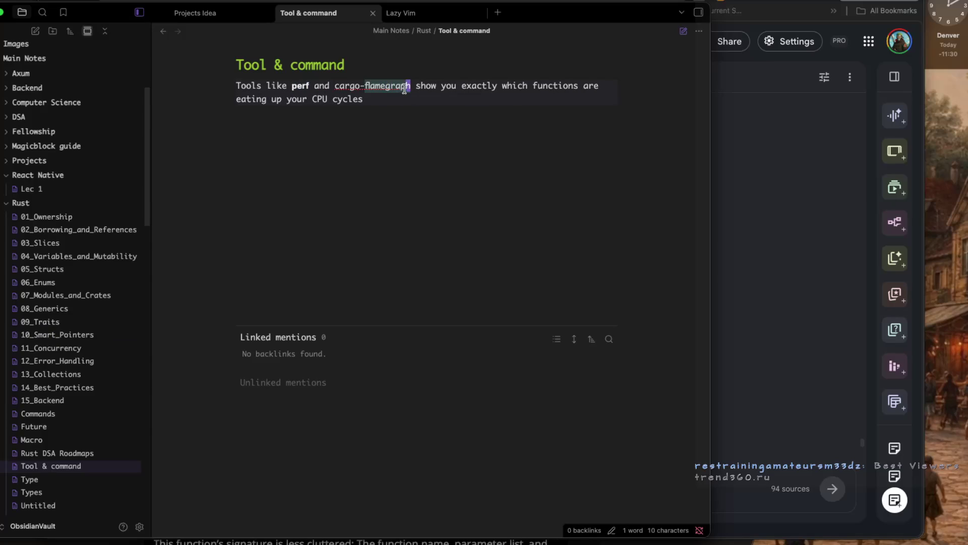
left_click_drag(336, 87, 409, 89)
key("ctrl+b")
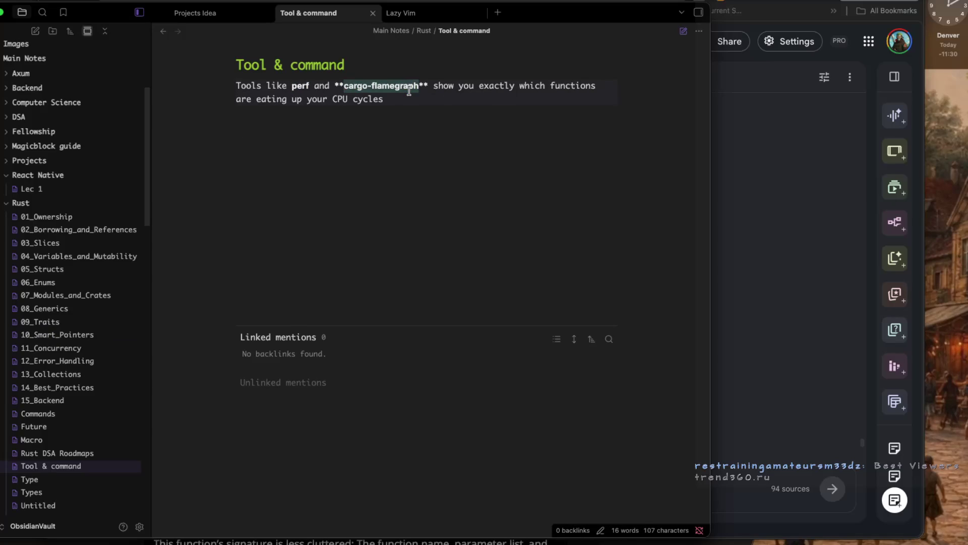
key("ctrl+i")
double_click(296, 86)
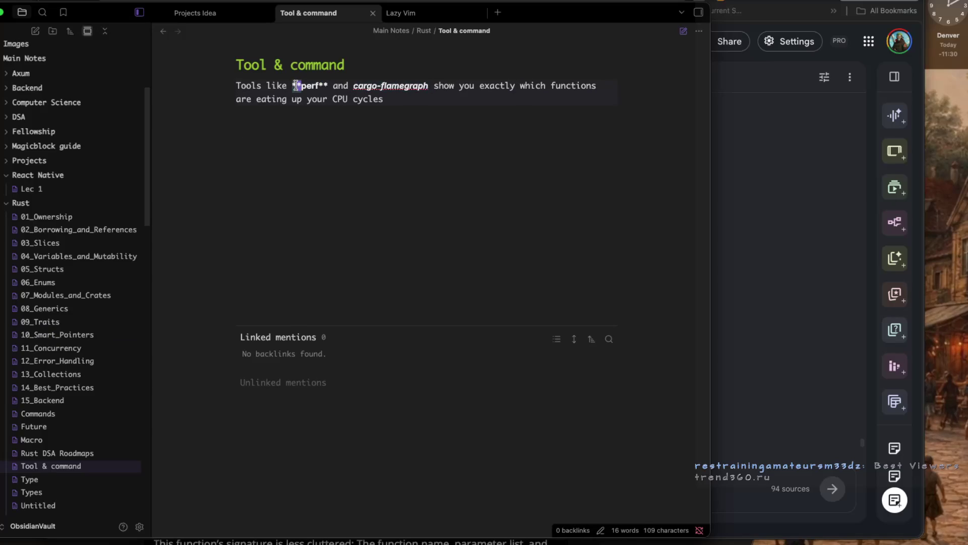
key("ctrl+i")
key("BackSpace")
Reapply bold italics to cargo-flamegraph and return to the NotebookLM chat window.
left_click(311, 160)
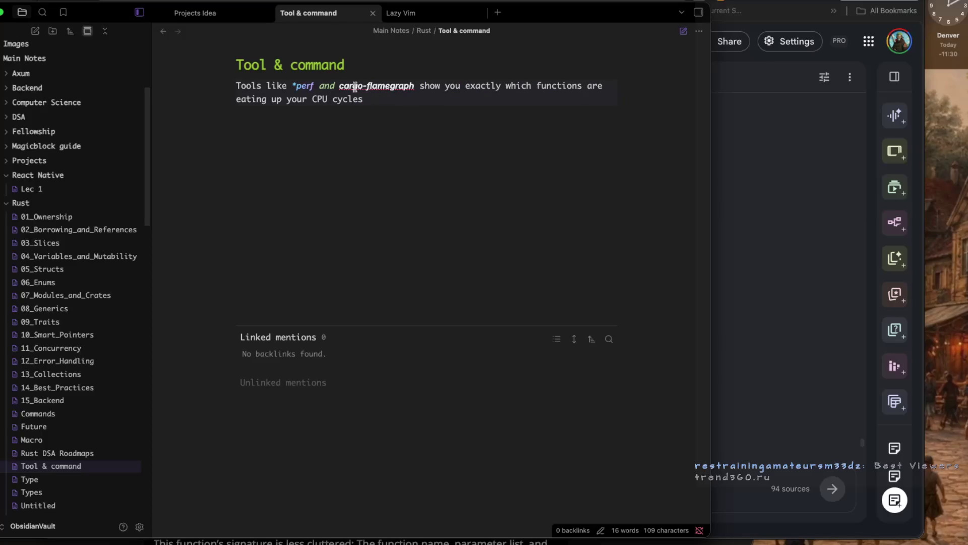
left_click_drag(338, 87, 415, 91)
key("ctrl+b")
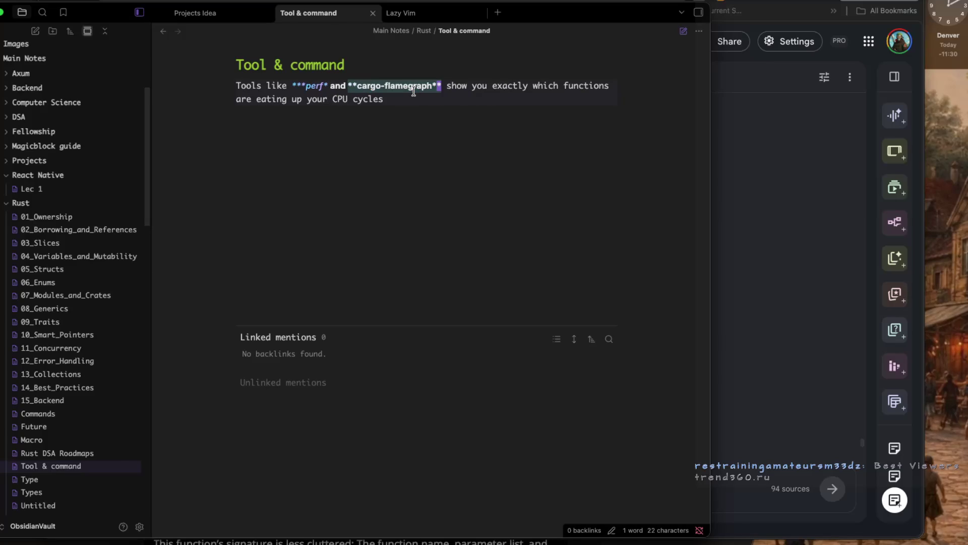
key("ctrl+i")
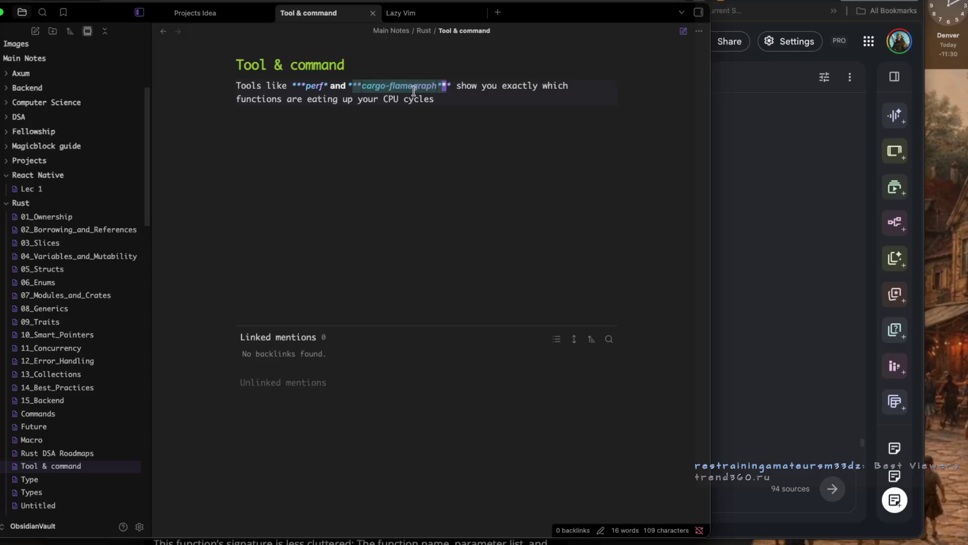
key("super+Tab")
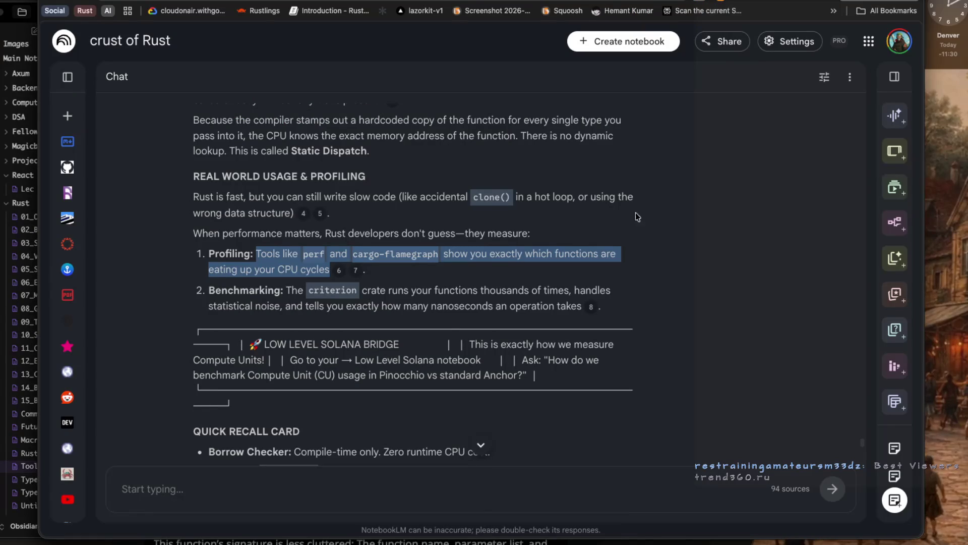
Read down the chat reply to the FINAL CHALLENGE GATE heading, selecting it and the final-test sentence.
scroll(419, 299, "down", 3)
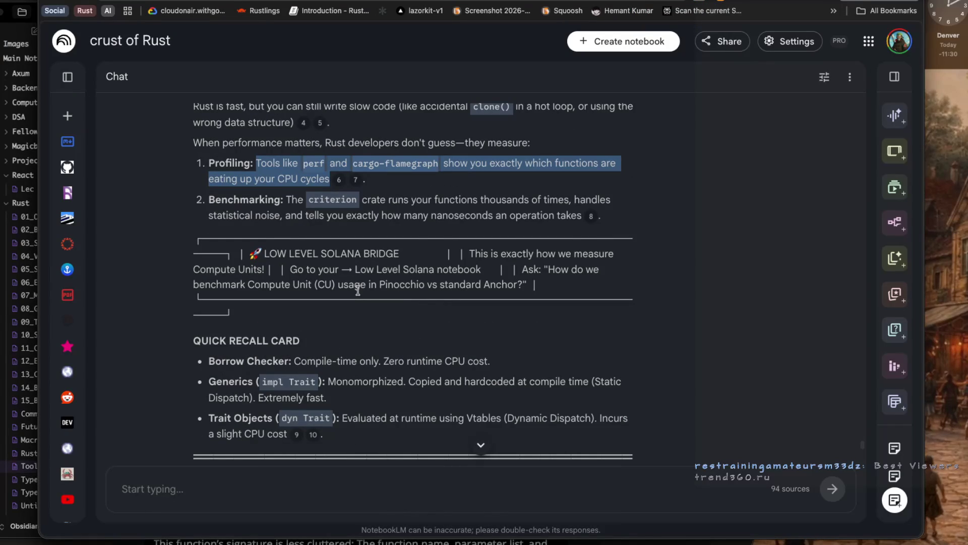
scroll(357, 290, "down", 3)
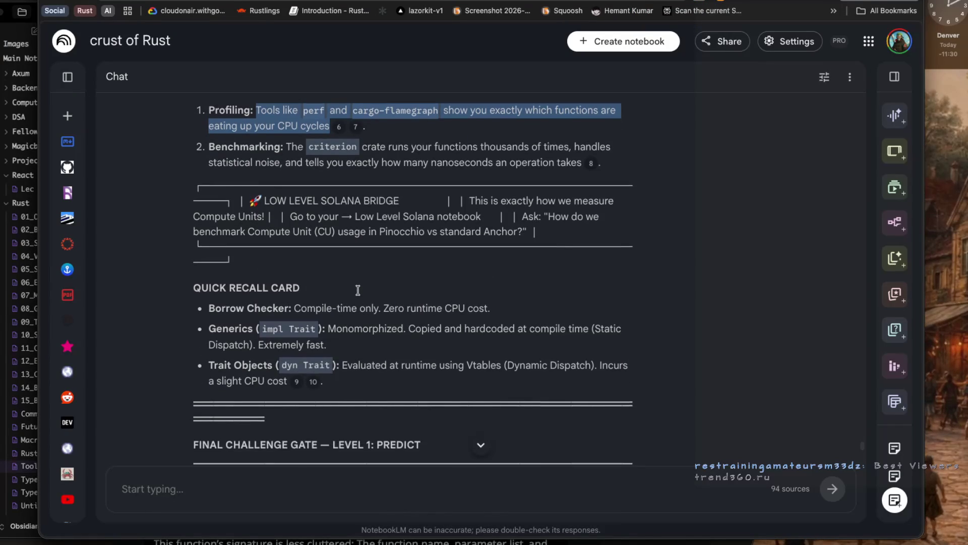
scroll(357, 290, "down", 1)
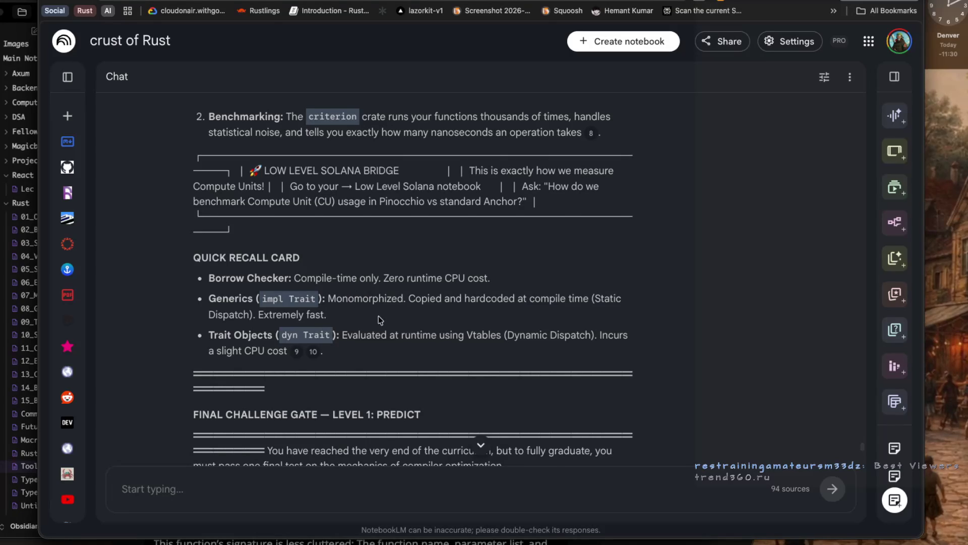
scroll(379, 316, "down", 1)
scroll(379, 316, "down", 1)
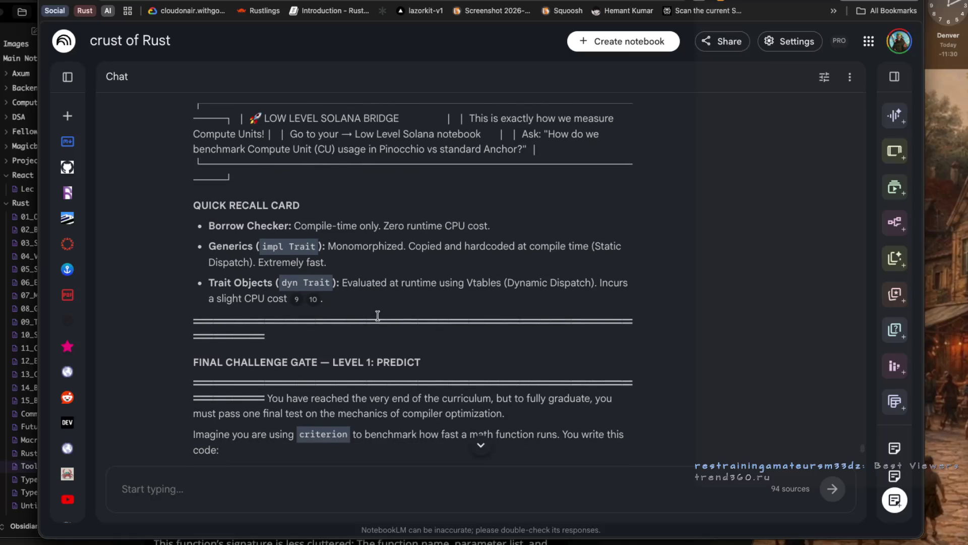
scroll(377, 315, "down", 2)
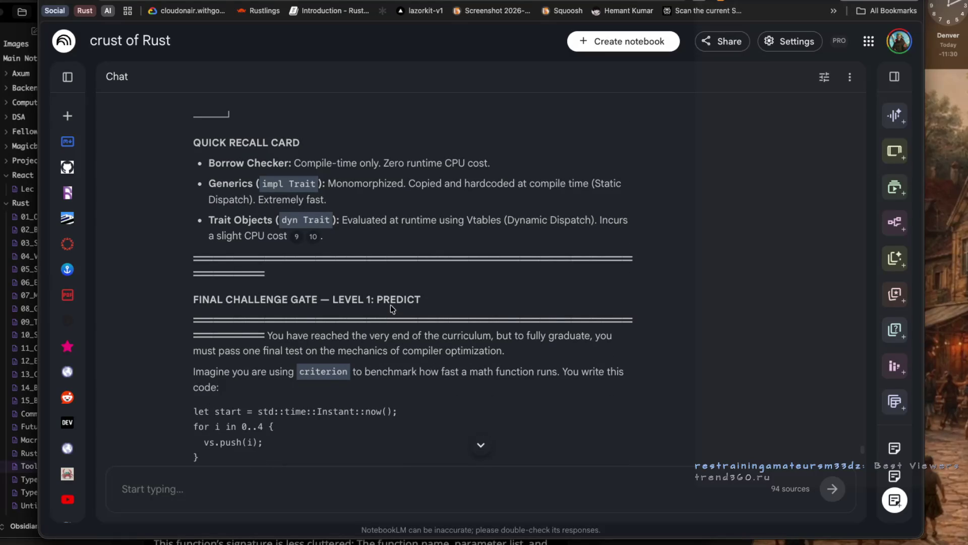
scroll(267, 287, "down", 1)
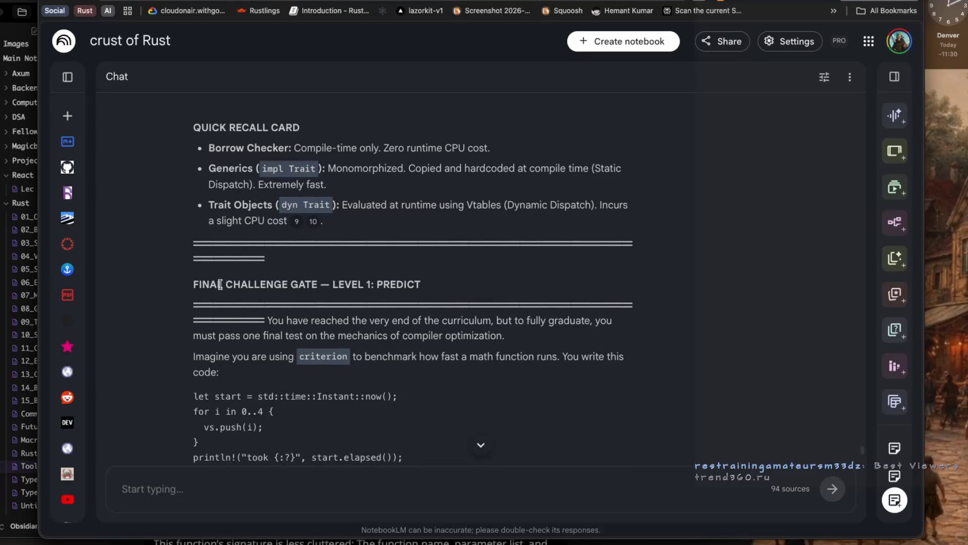
left_click_drag(203, 285, 319, 286)
scroll(269, 321, "down", 3)
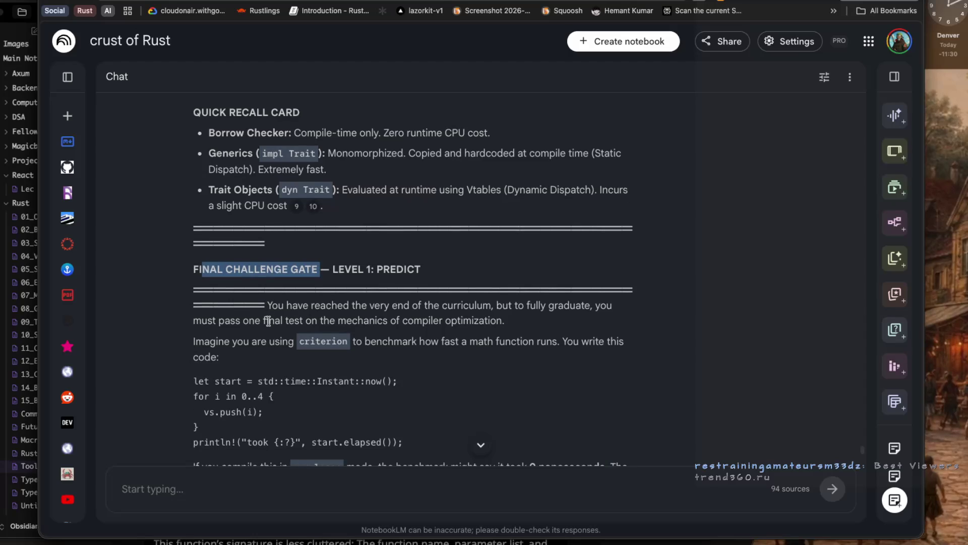
mouse_move(494, 277)
left_mouse_down()
mouse_move(512, 292)
mouse_move(194, 291)
mouse_move(398, 295)
left_mouse_up()
Read through the benchmark code, selecting Instant::now, the for loop line and the whole block.
scroll(284, 312, "down", 1)
left_click(285, 313)
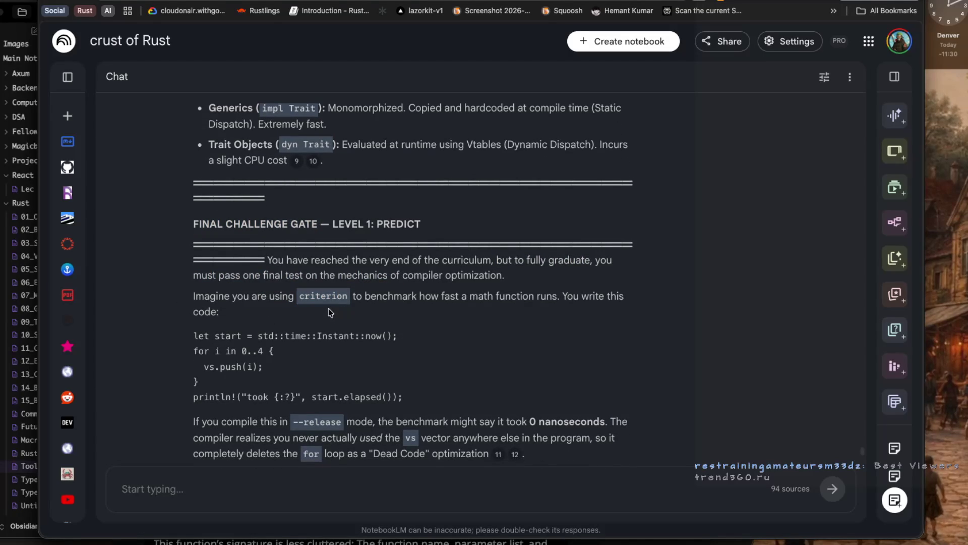
left_click_drag(362, 298, 558, 303)
left_click(276, 310)
scroll(276, 310, "down", 2)
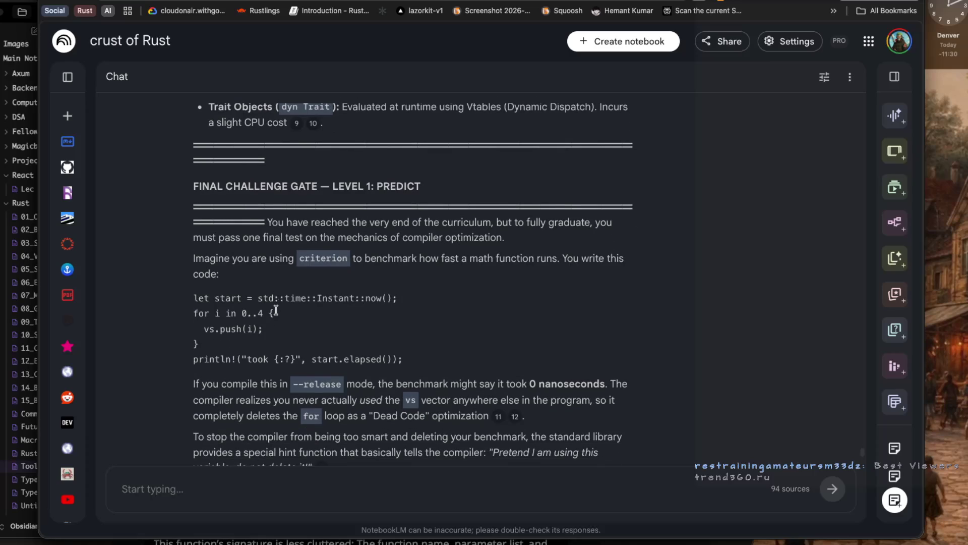
left_click_drag(247, 301, 393, 299)
left_click_drag(278, 313, 192, 312)
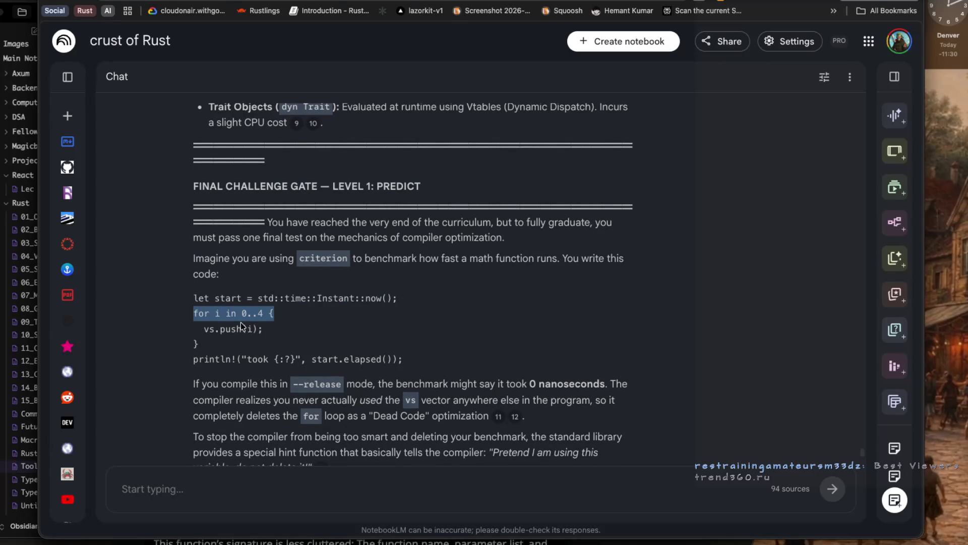
scroll(242, 325, "down", 1)
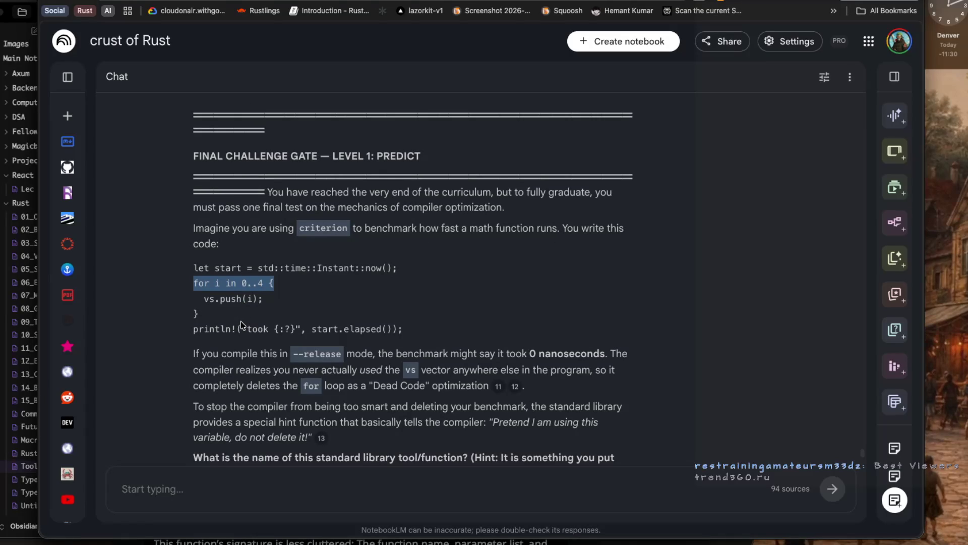
scroll(241, 321, "down", 1)
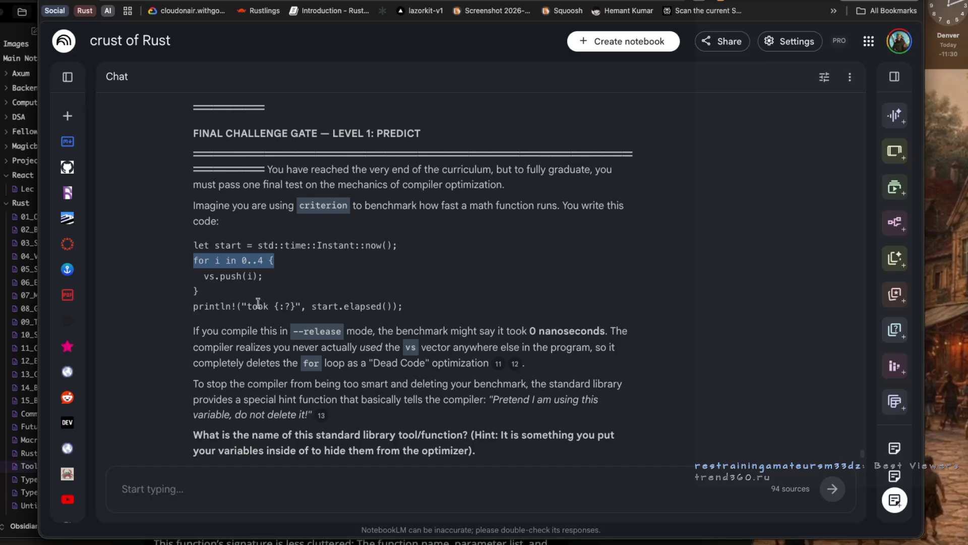
left_click_drag(416, 310, 169, 251)
key("ctrl+c")
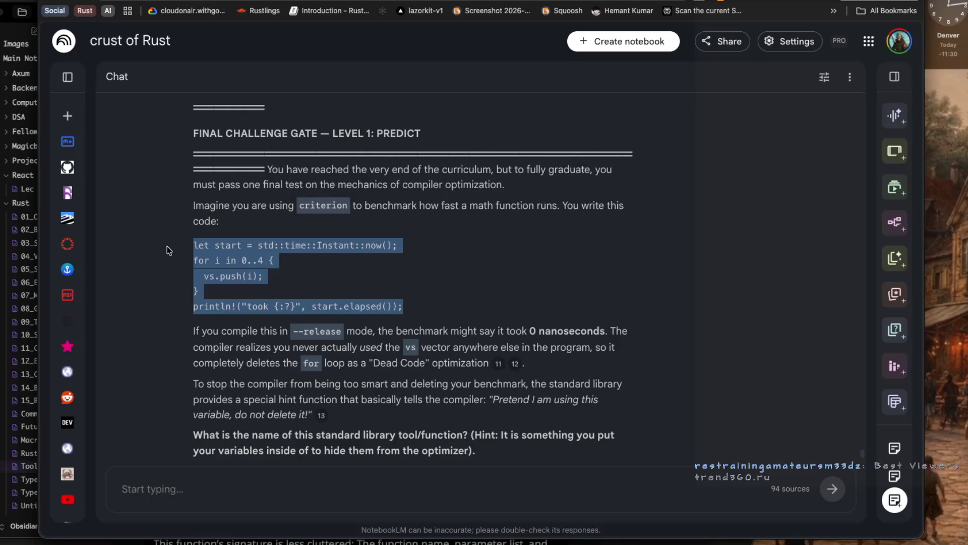
Scroll down to the question about the standard library function that hides variables from the optimizer.
scroll(168, 246, "down", 1)
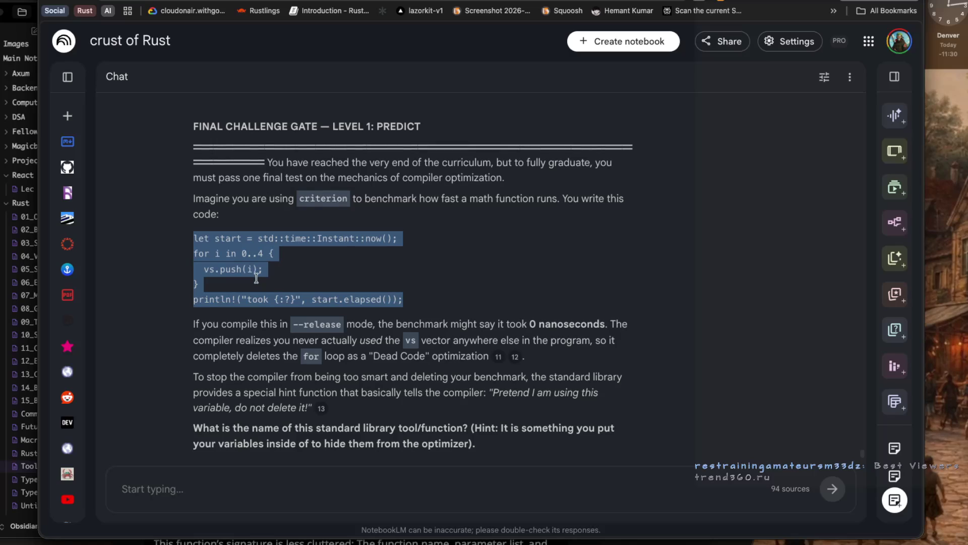
Search 'rust pl' in a new browser tab and open the play.rust-lang.org Rust Playground result.
left_click(696, 2)
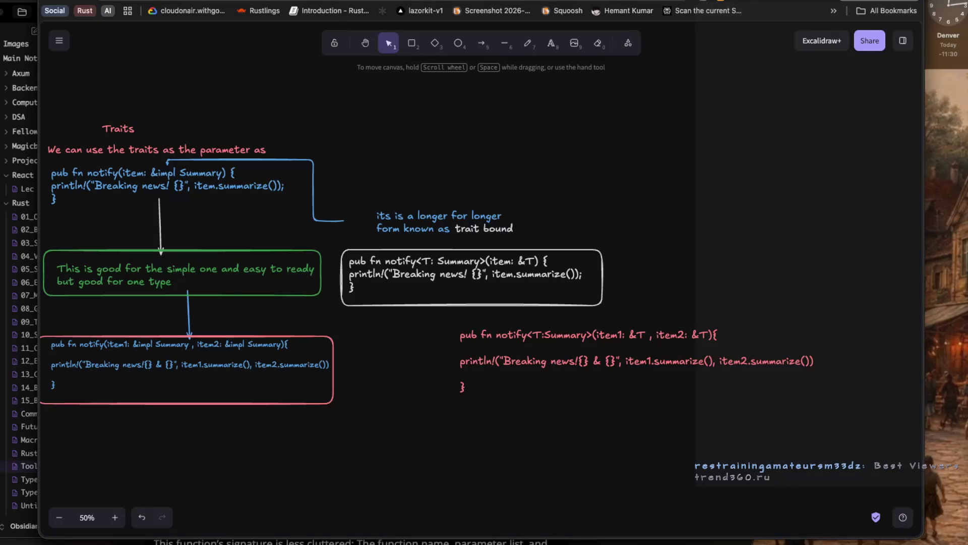
key("ctrl+t")
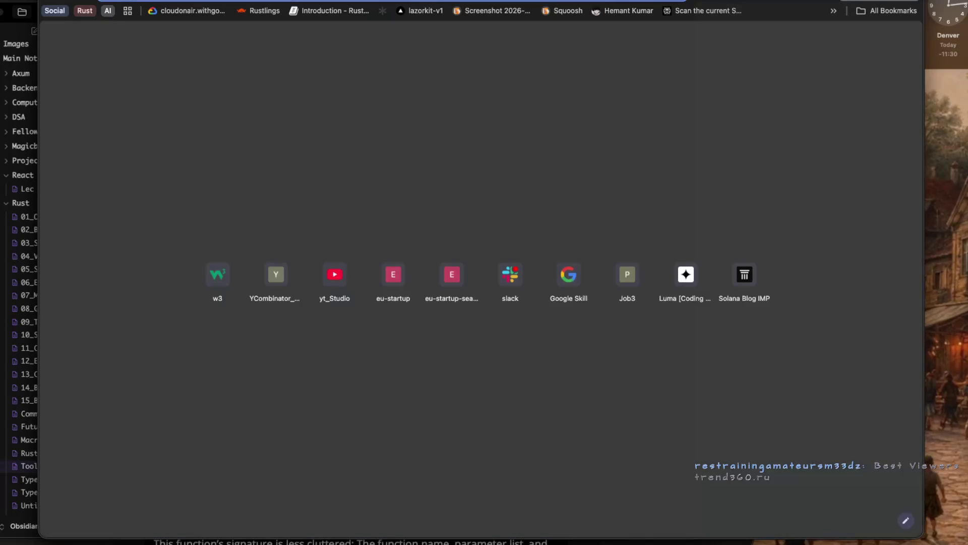
type("rus")
type("t pl")
key("Return")
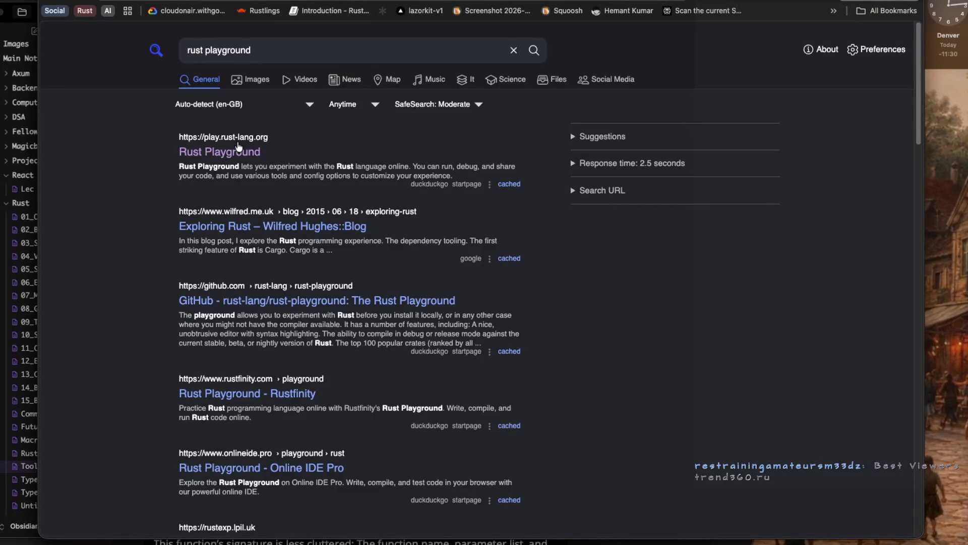
left_click(239, 151)
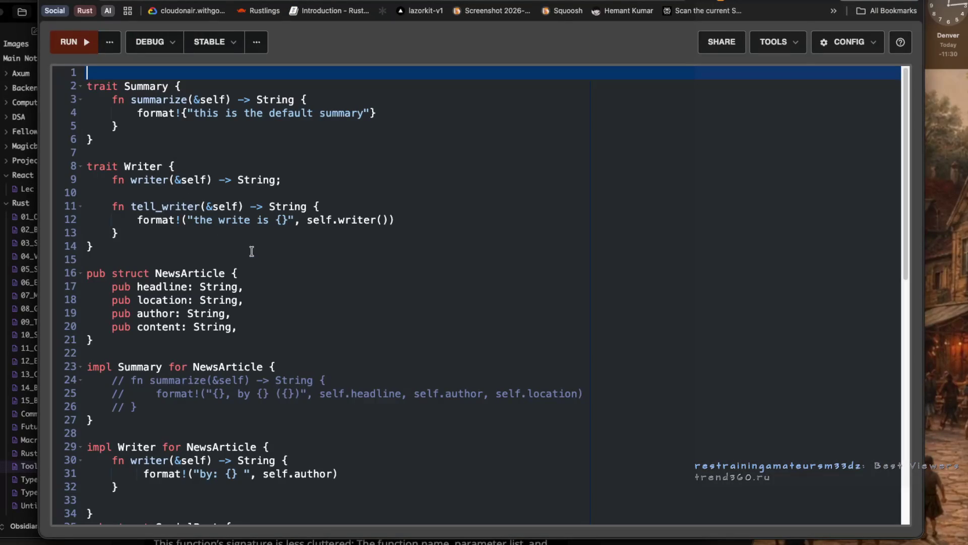
Paste the timing loop below line 72 at the end of main and run the program.
left_click(252, 250)
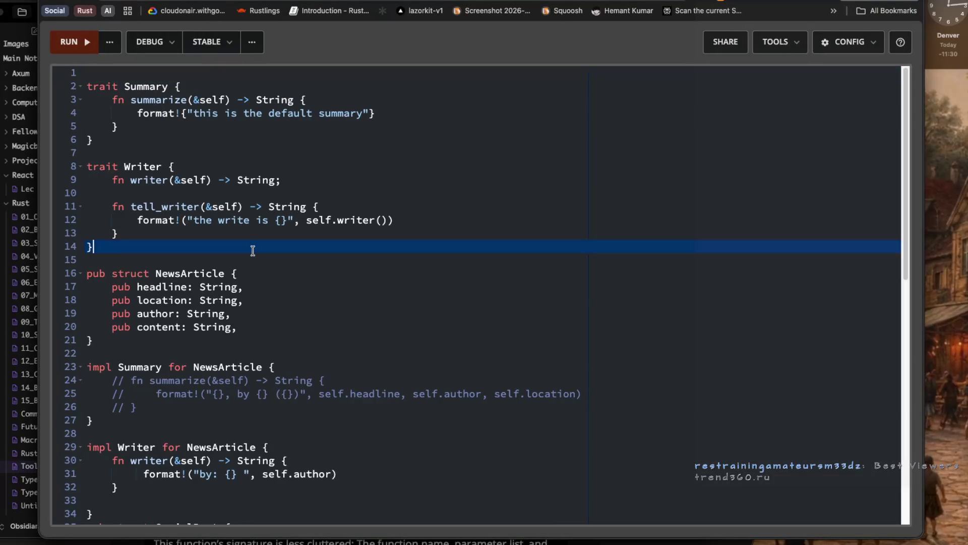
key("super+a")
scroll(256, 243, "down", 3)
scroll(256, 243, "down", 8)
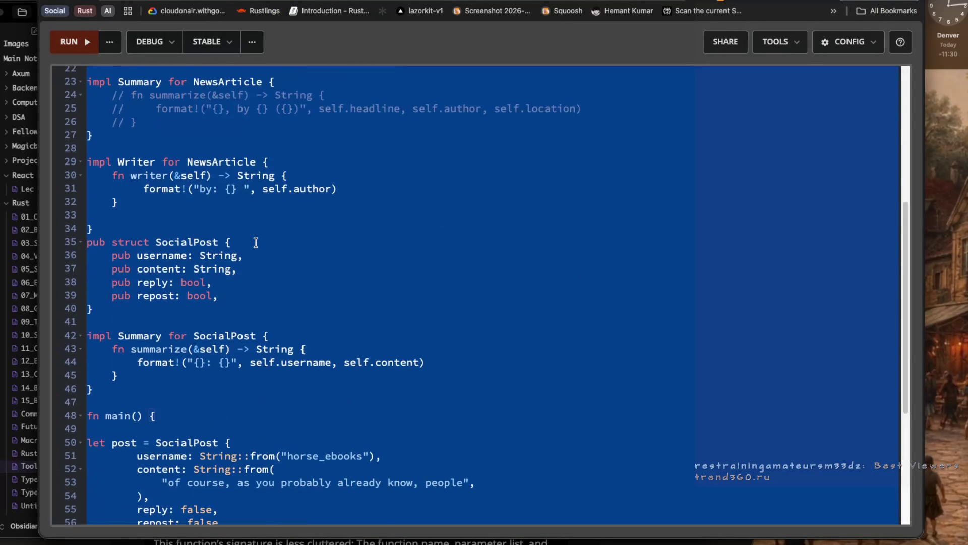
left_click(256, 242)
scroll(256, 242, "down", 2)
scroll(256, 242, "down", 1)
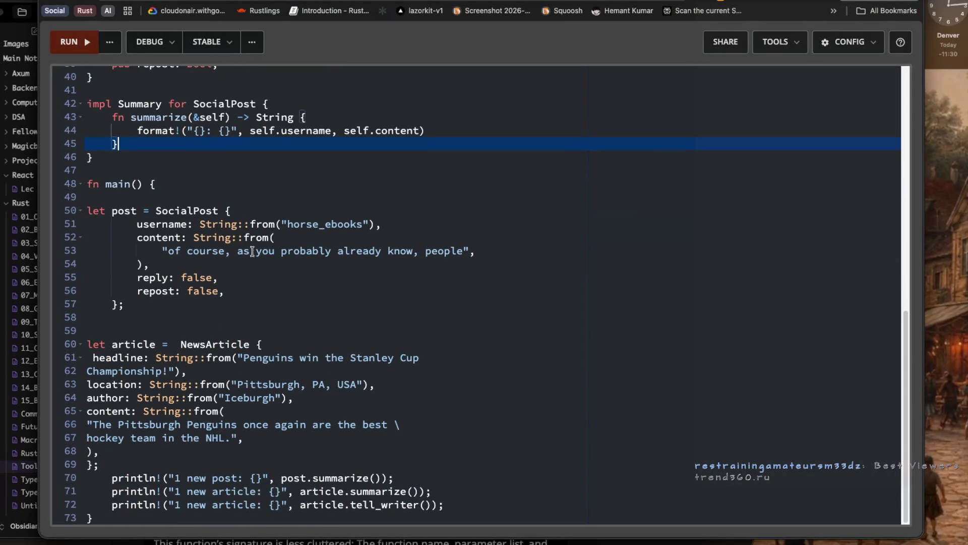
left_click(91, 212)
left_click(493, 505)
key("Return")
key("Return")
key("ctrl+v")
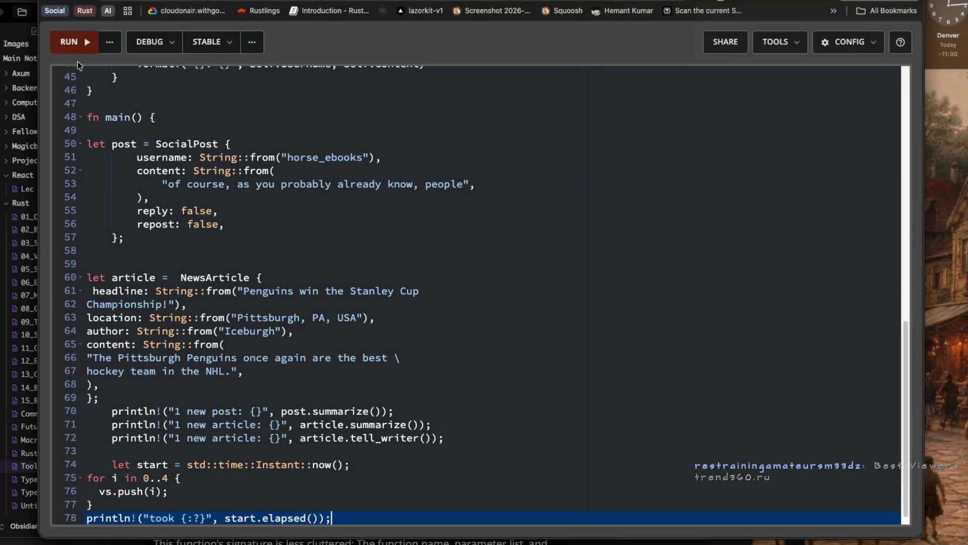
key("ctrl+Return")
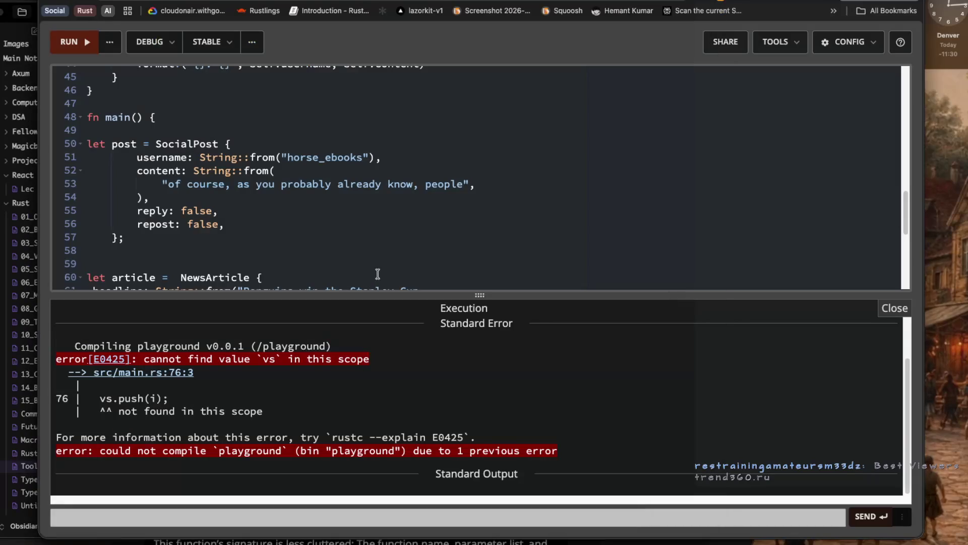
Add a comma in the code and go back to the NotebookLM chat tab.
left_click(378, 158)
type(",")
key("ctrl+Tab")
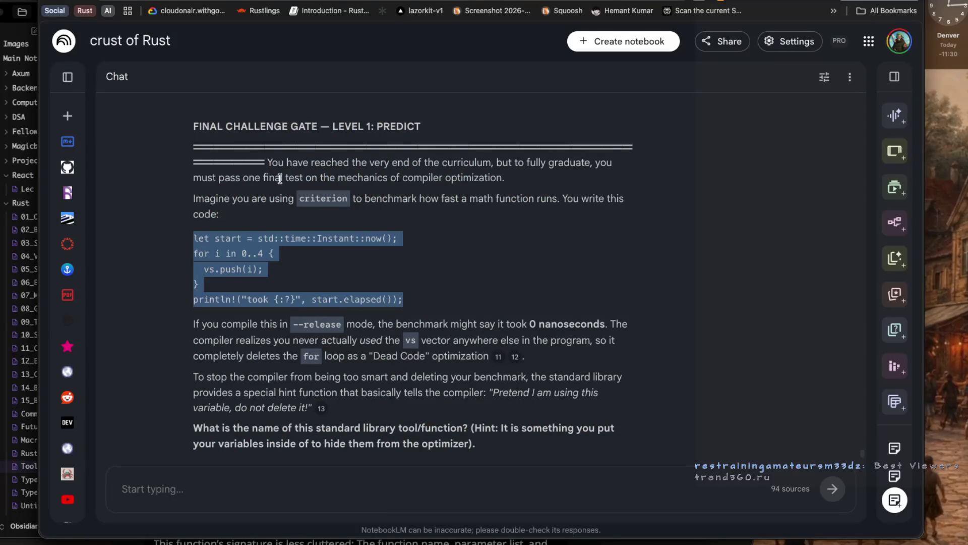
Read to the end of the reply, past the compiler hint paragraph and 10-flashcards offer, and focus the message box.
scroll(286, 180, "down", 1)
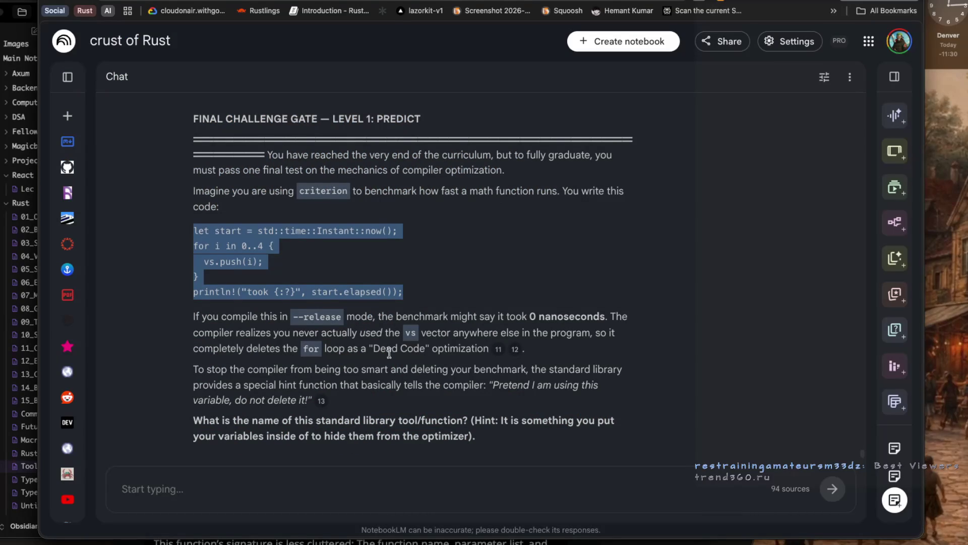
left_click_drag(346, 369, 472, 378)
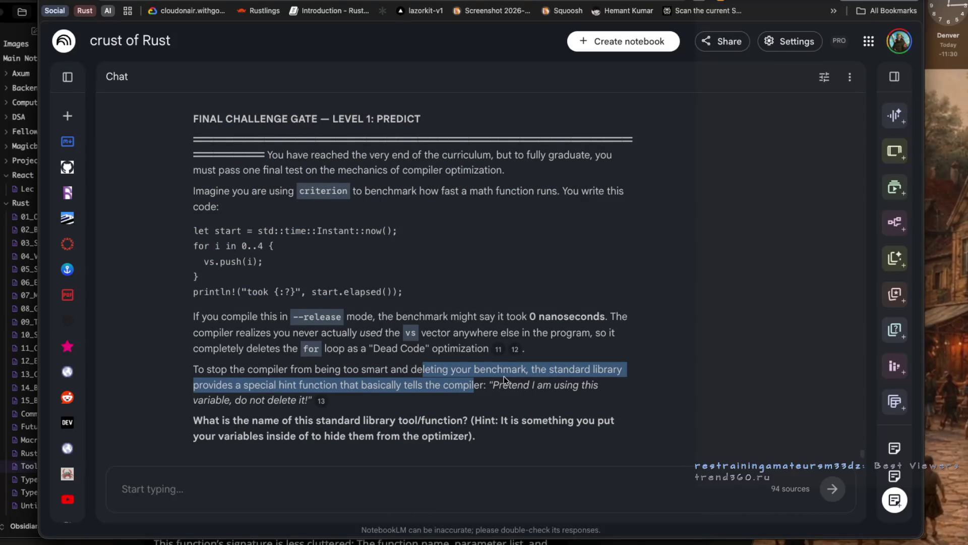
left_click(589, 400)
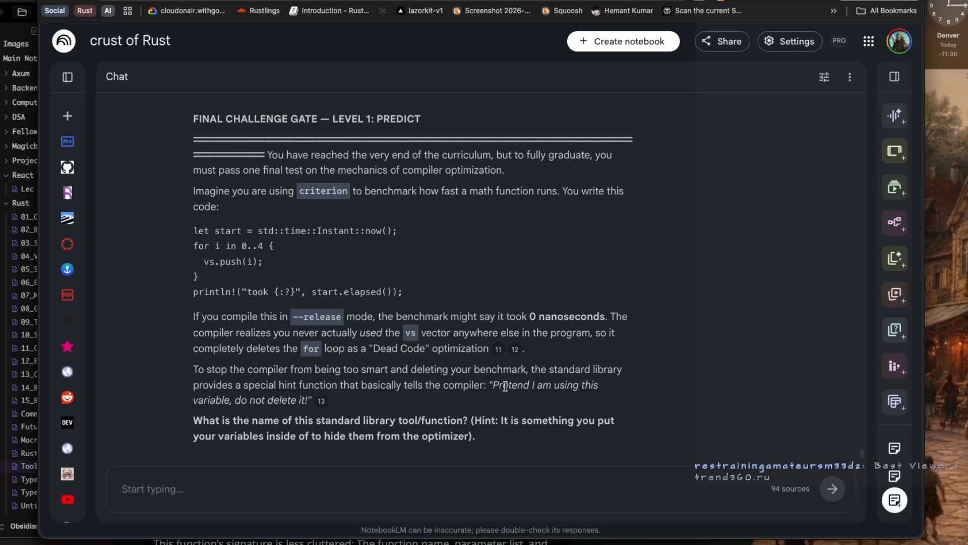
scroll(476, 364, "down", 1)
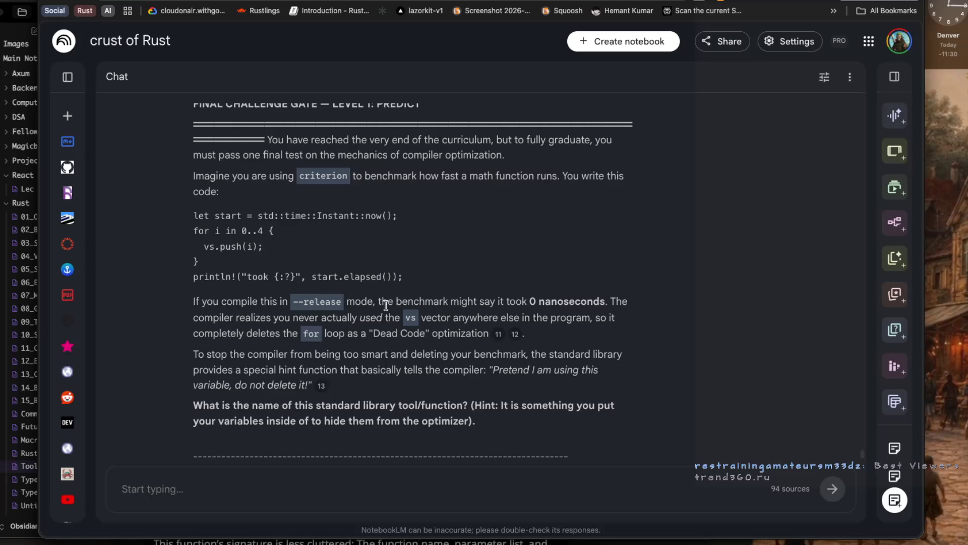
scroll(402, 311, "down", 1)
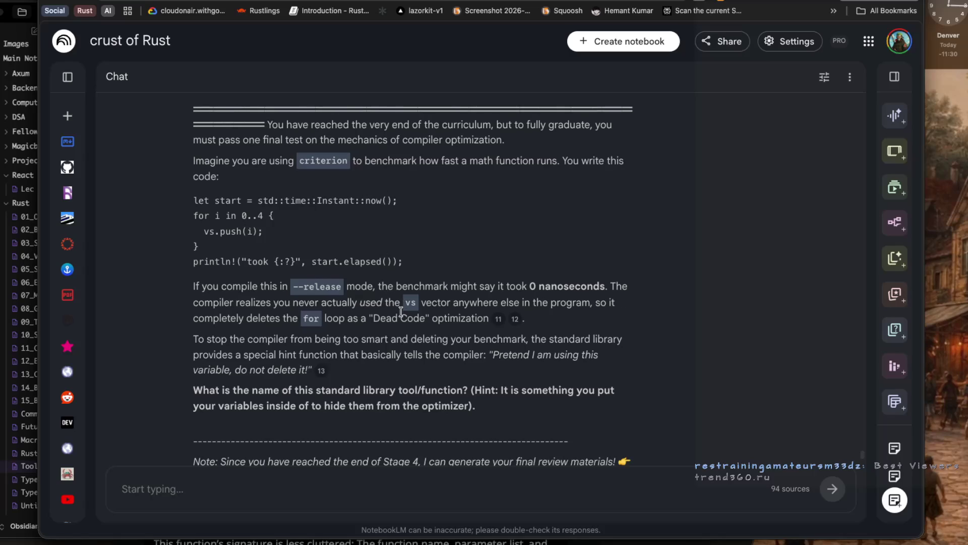
scroll(402, 313, "down", 1)
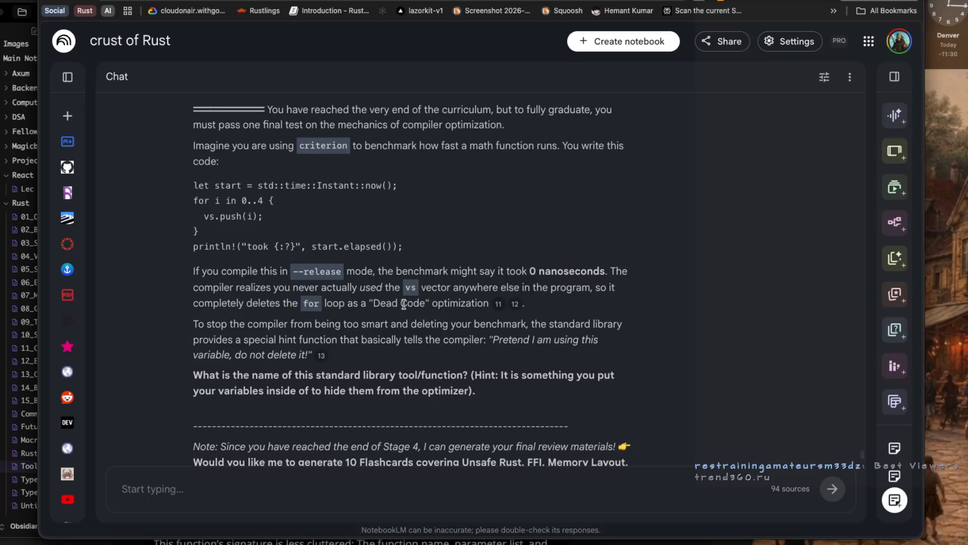
left_click(347, 496)
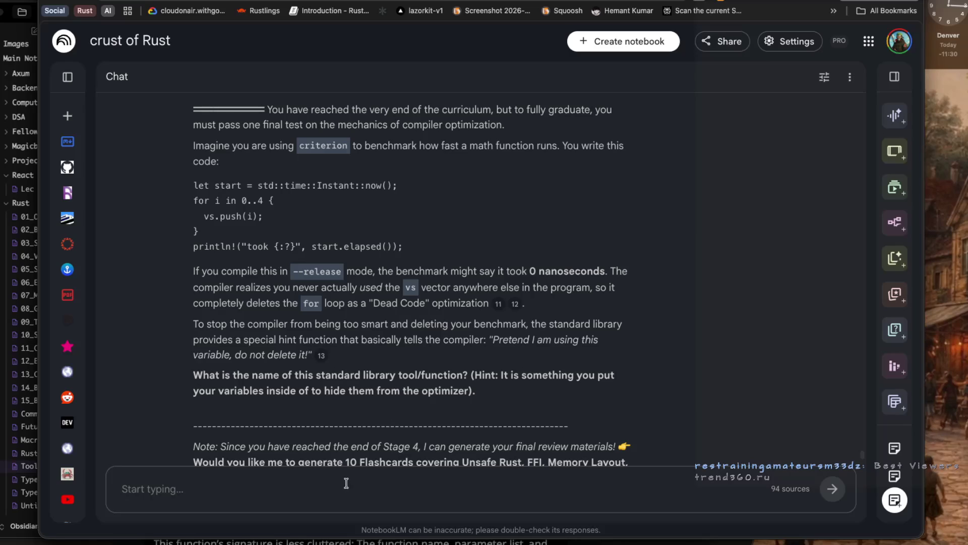
Start a reply saying you do not know and paste in the standard library question.
type("i di bnot")
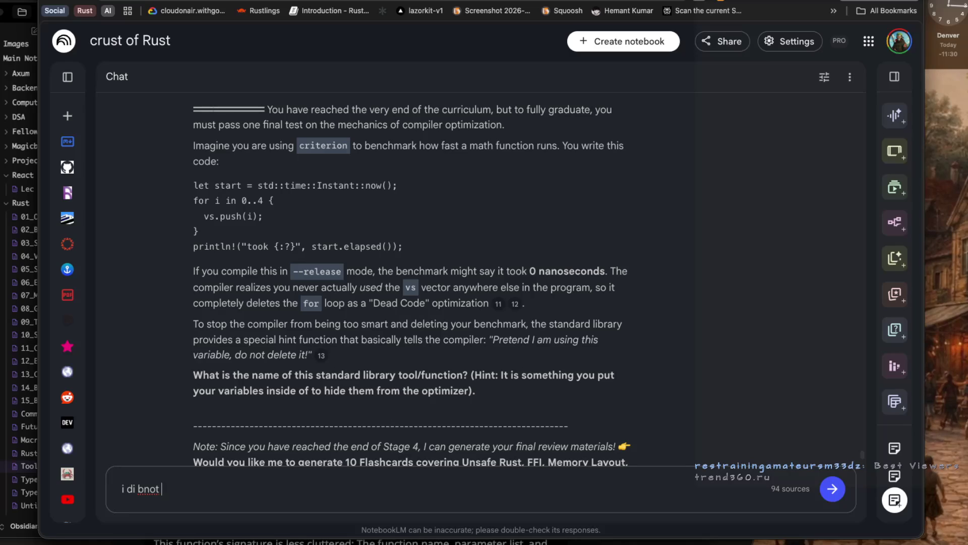
key("BackSpace")
key("BackSpace")
key("BackSpace")
type("o nto nkwo")
left_click_drag(192, 375, 485, 393)
key("ctrl+c")
left_click(268, 490)
key("ctrl+v")
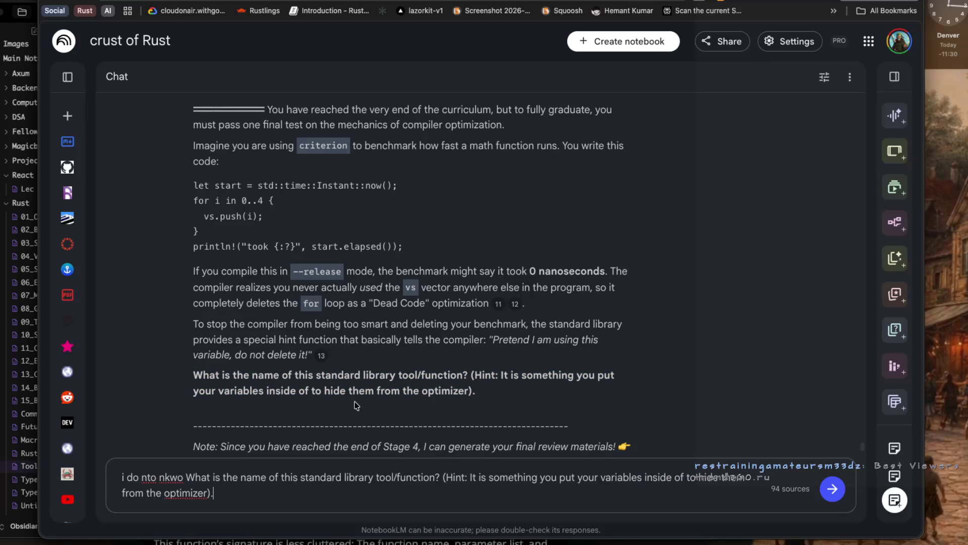
Append the flashcards and podcast offer followed by '=> yes', and send the message.
scroll(226, 369, "down", 3)
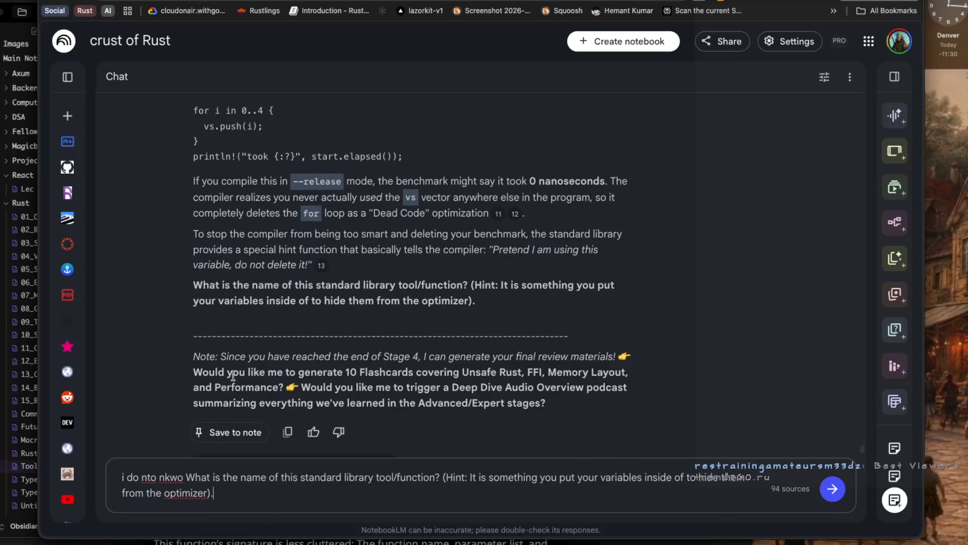
mouse_move(194, 371)
left_mouse_down()
mouse_move(353, 389)
mouse_move(288, 388)
left_mouse_up()
left_click(333, 394)
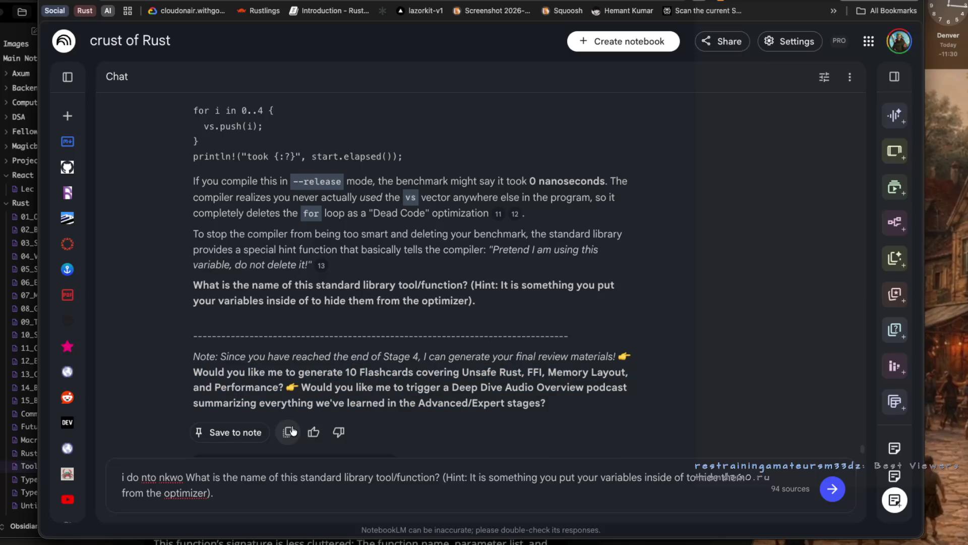
left_click_drag(192, 374, 591, 408)
key("ctrl+c")
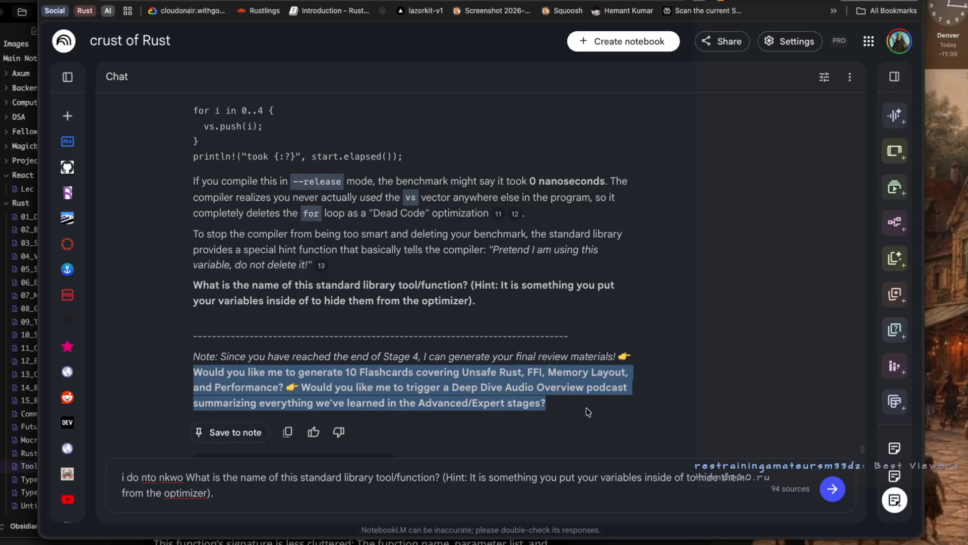
left_click(335, 488)
key("shift+Return")
type("yu")
key("BackSpace")
key("BackSpace")
key("ctrl+v")
key("shift+Return")
type("=> yes")
key("Return")
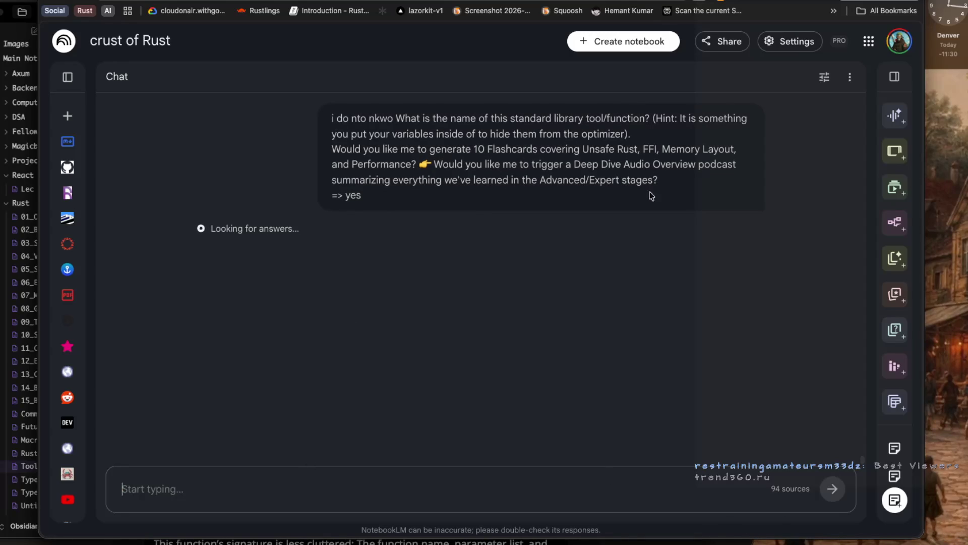
Open the Studio panel, then bring the Obsidian notes window forward.
left_click(897, 80)
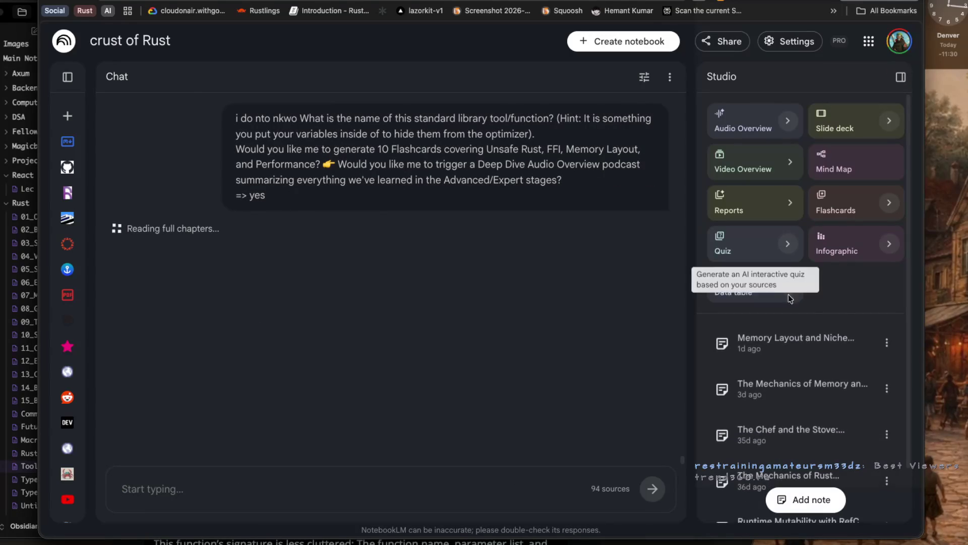
scroll(795, 359, "down", 2)
scroll(798, 356, "up", 2)
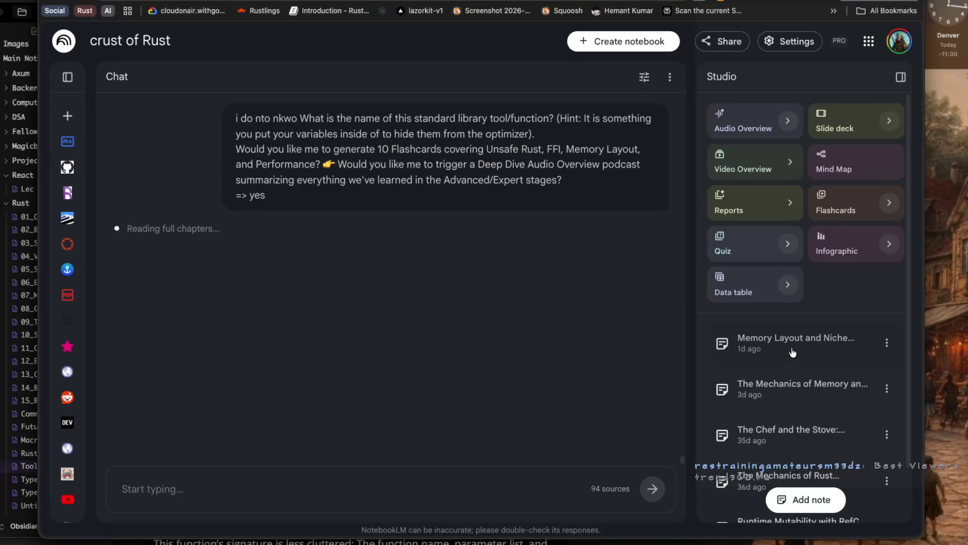
key("super+Tab")
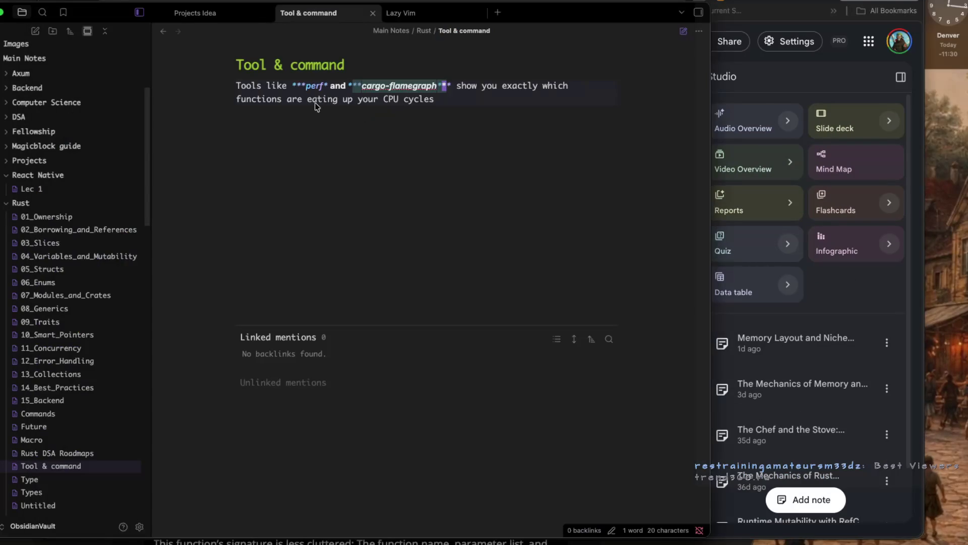
key("super+Tab")
key("super+Tab")
key("super+Tab")
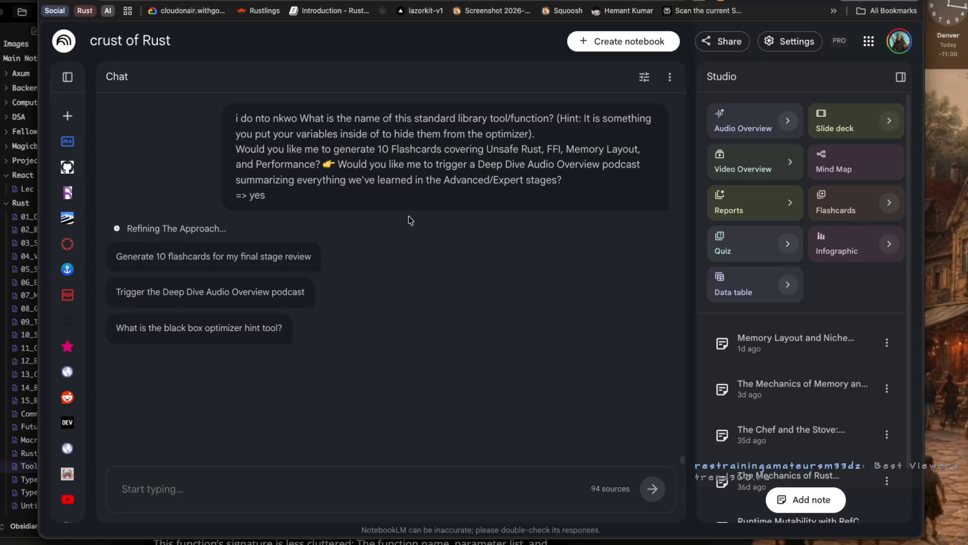
key("super+Tab")
key("super+Tab")
key("super+Tab")
key("super+Tab")
key("super+Tab")
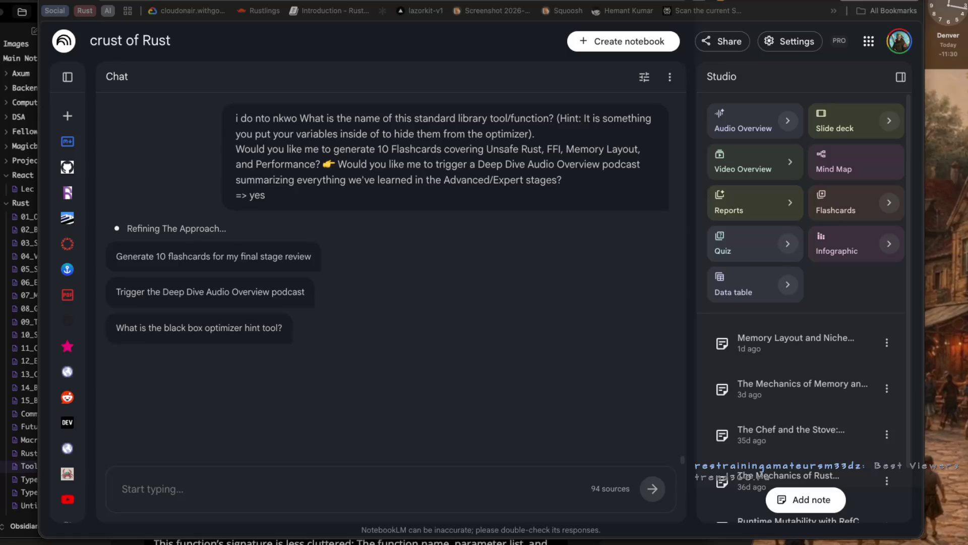
key("super+Tab")
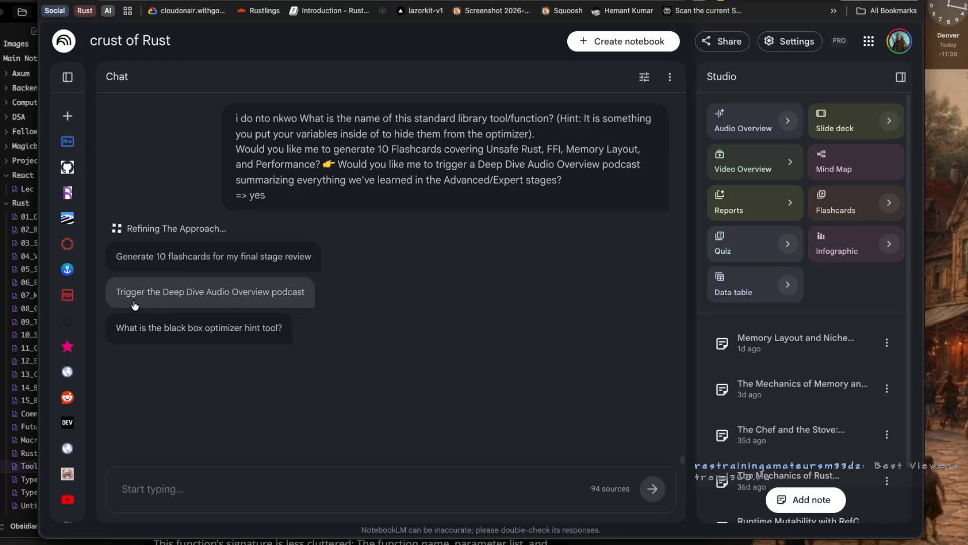
mouse_move(427, 541)
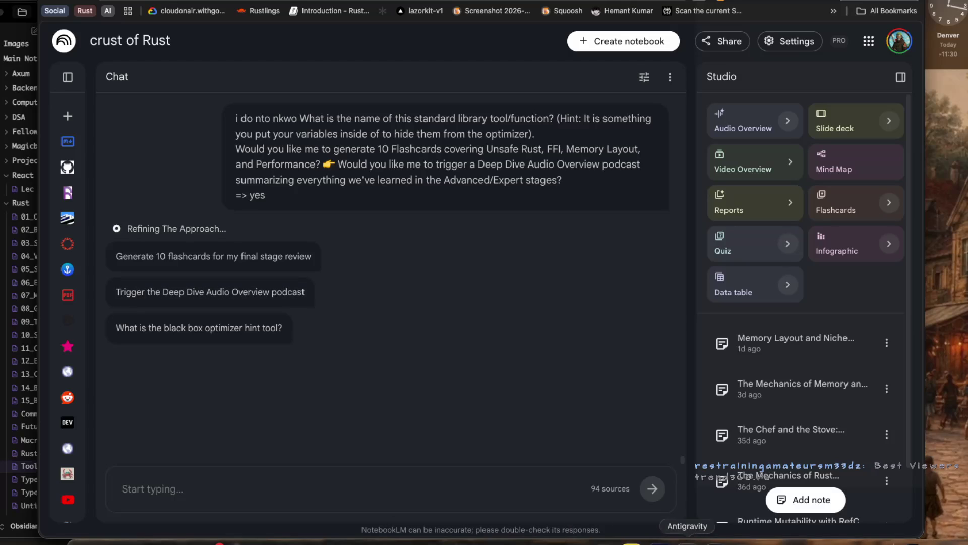
Bring the Rust book PDF forward and select the opening words of the where-clauses paragraph.
left_click(765, 541)
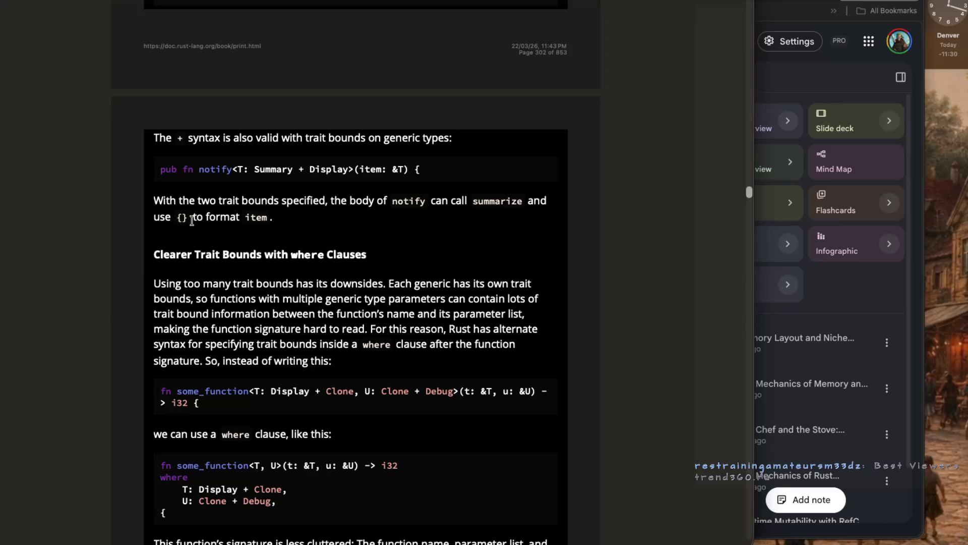
left_click_drag(154, 285, 218, 290)
left_click(191, 286)
left_click_drag(151, 285, 193, 287)
left_click(190, 287)
double_click(167, 286)
double_click(190, 286)
left_click(157, 286)
Highlight the sentence about too many trait bounds and the part on multiple generic type parameters.
left_click_drag(156, 285, 386, 290)
left_click(297, 298)
double_click(157, 285)
left_click(180, 284)
left_click_drag(154, 285, 343, 287)
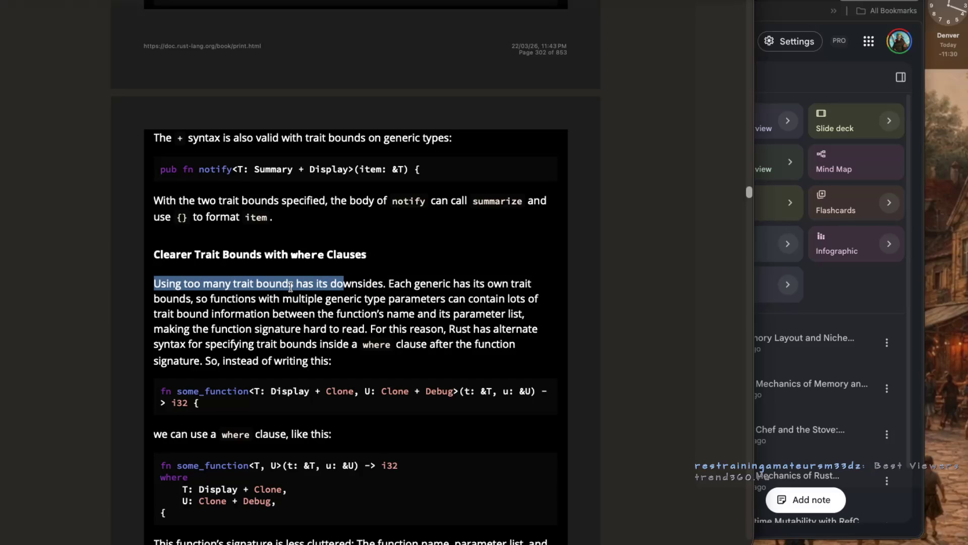
scroll(284, 279, "down", 1)
left_click(225, 273)
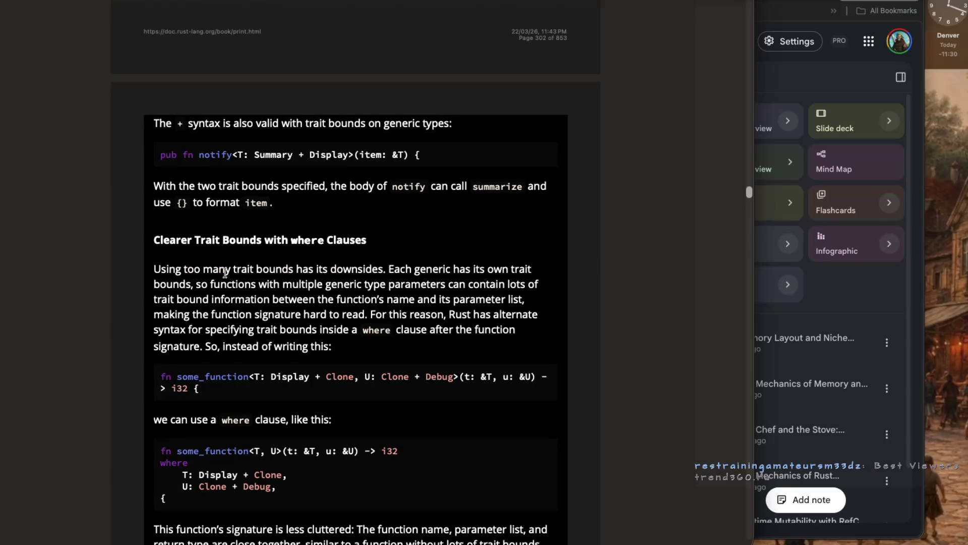
mouse_move(196, 285)
left_mouse_down()
mouse_move(507, 288)
mouse_move(190, 302)
left_mouse_up()
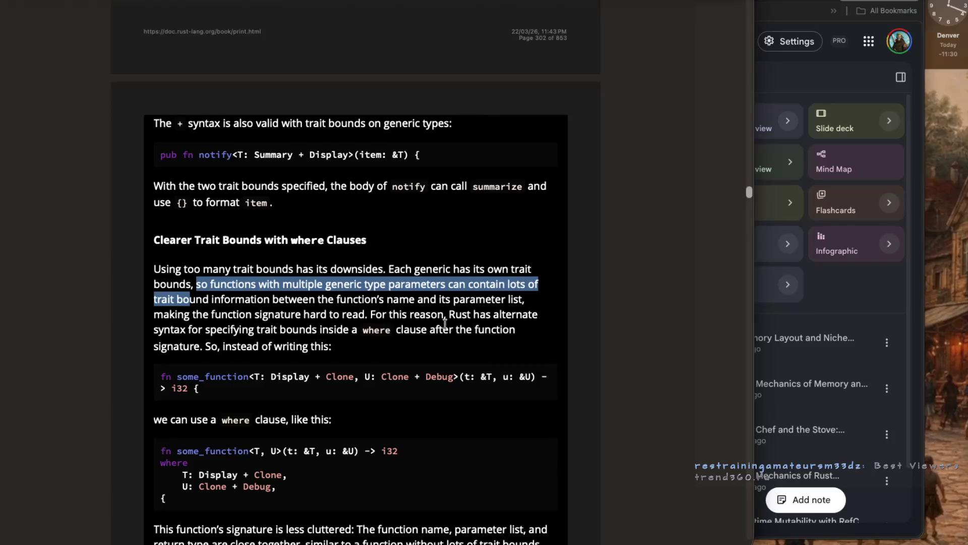
Select the alternate-syntax phrase, the T: Display + Clone bound and the 'we can use' wording.
left_click_drag(449, 315, 505, 324)
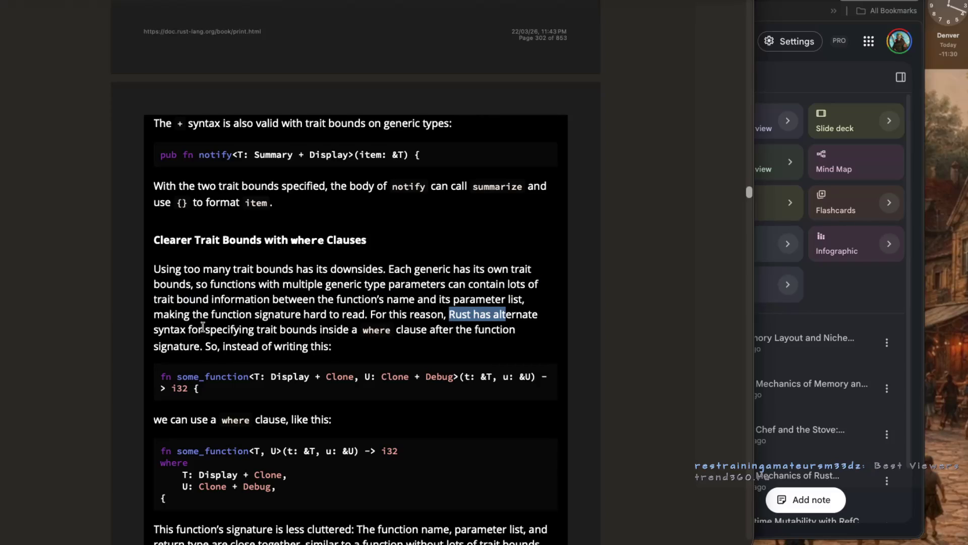
left_click_drag(203, 330, 261, 330)
scroll(277, 339, "down", 1)
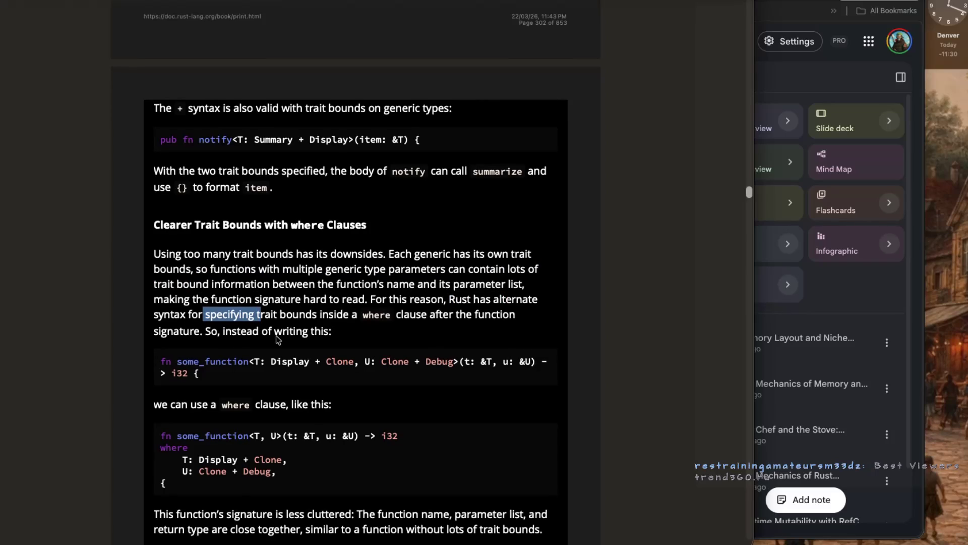
scroll(277, 339, "down", 1)
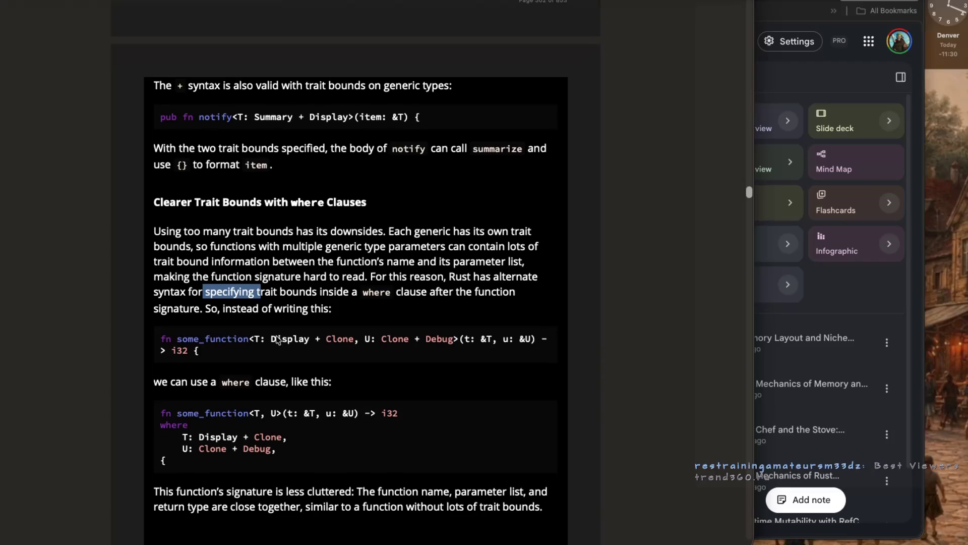
left_click_drag(206, 309, 347, 313)
left_click_drag(255, 338, 331, 339)
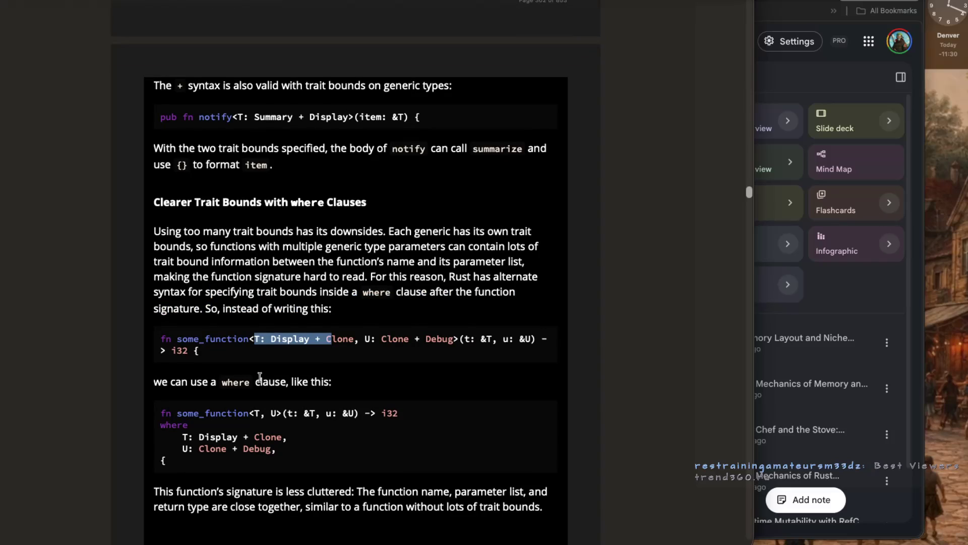
left_click_drag(147, 390, 211, 386)
Scroll down to the where-clause rewrite of some_function and Returning Types That Implement Traits.
scroll(252, 388, "down", 2)
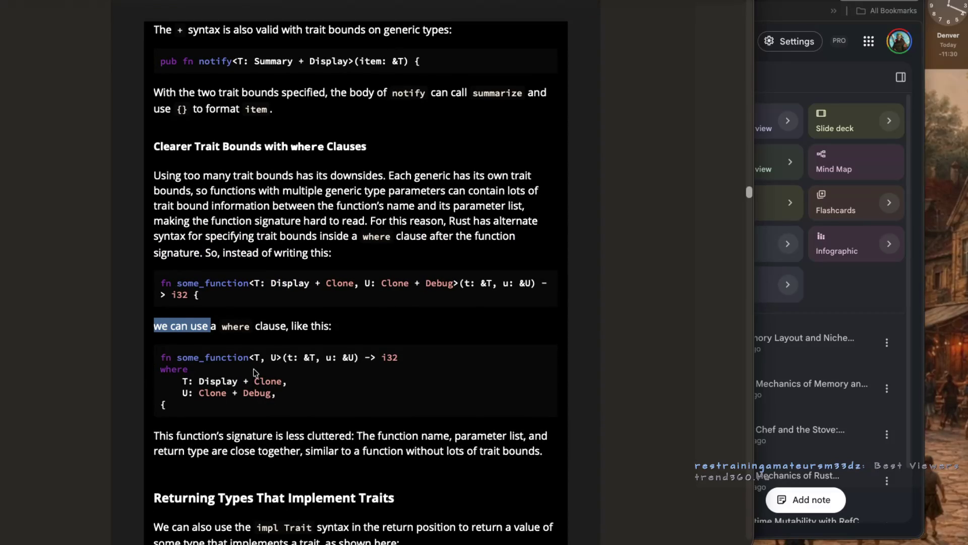
scroll(254, 373, "down", 1)
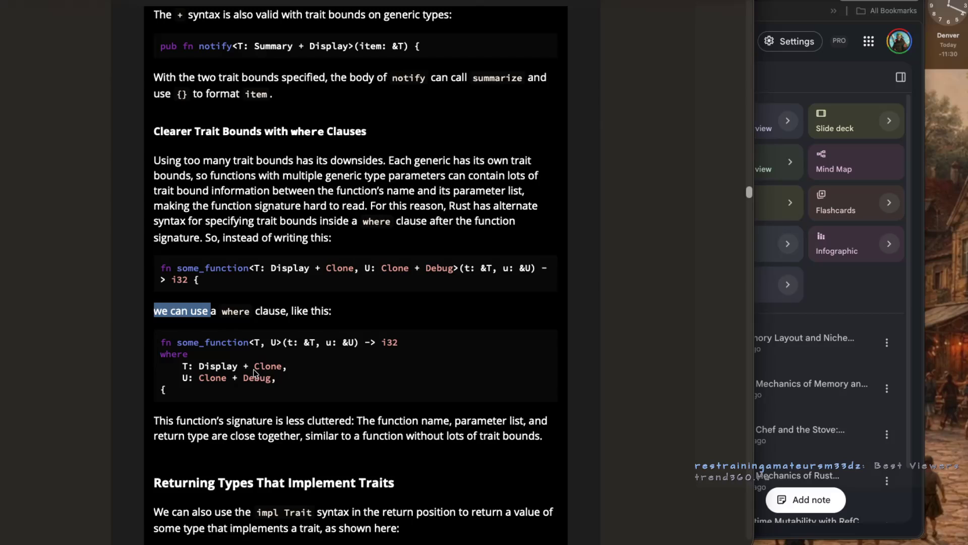
scroll(250, 353, "down", 1)
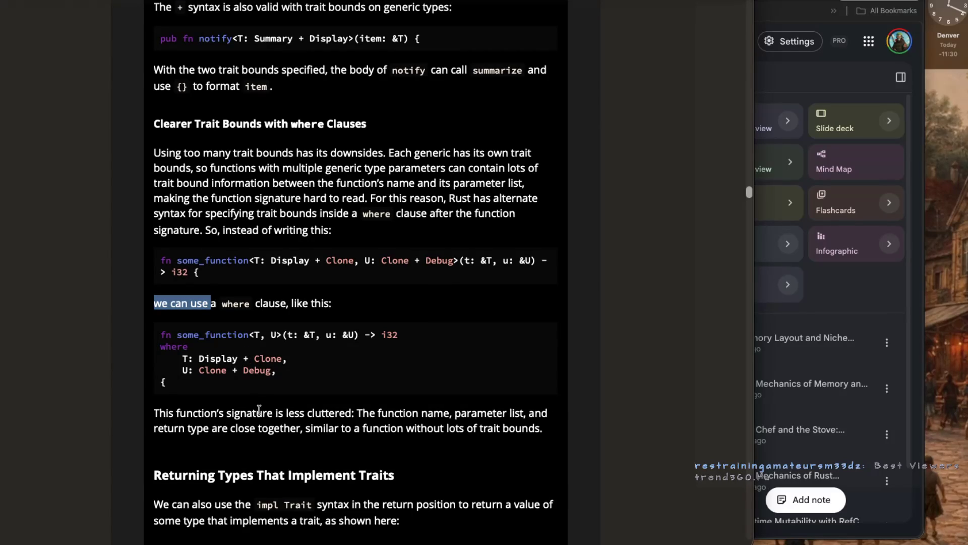
scroll(259, 410, "down", 1)
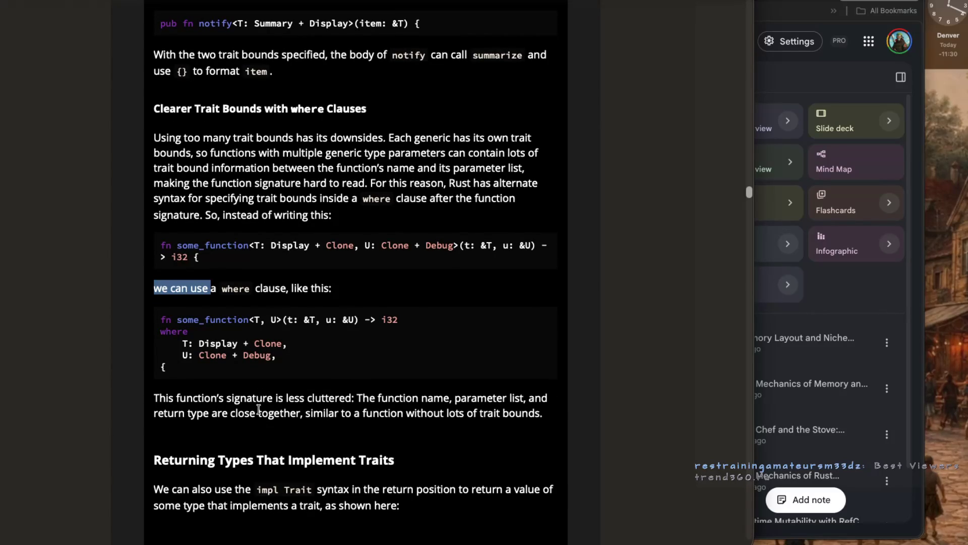
scroll(259, 408, "down", 1)
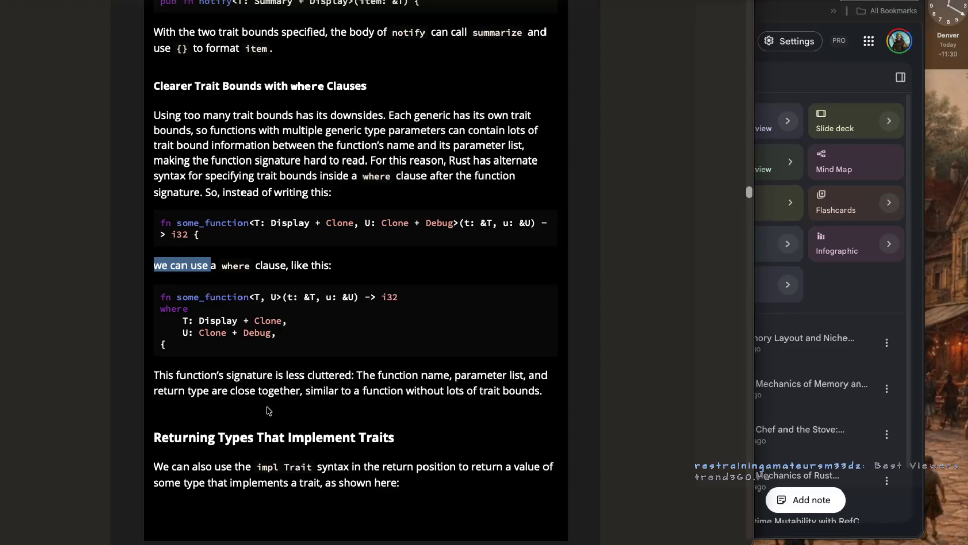
scroll(268, 411, "down", 1)
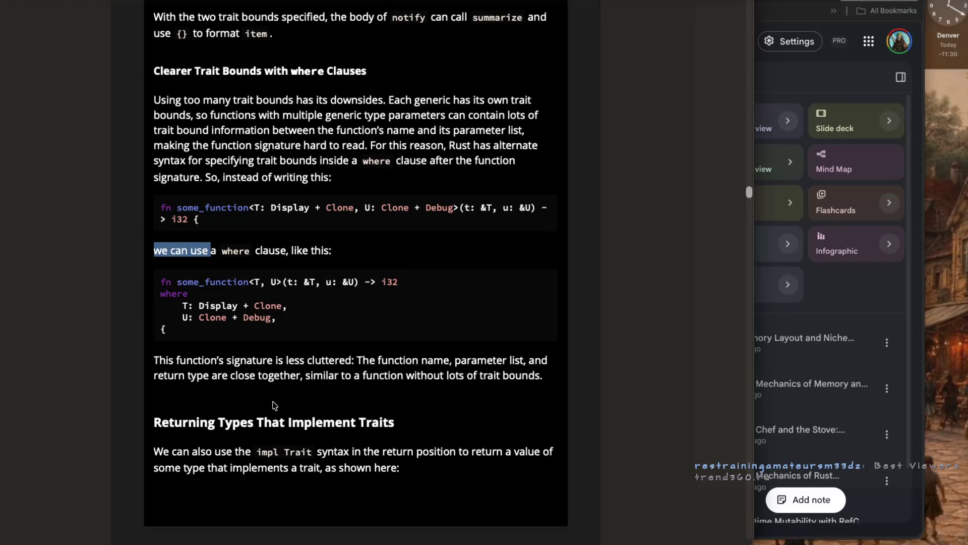
Highlight the where-clause phrases 'return type', 'similar to a function' and the function name and parameter list.
left_click_drag(155, 368, 211, 367)
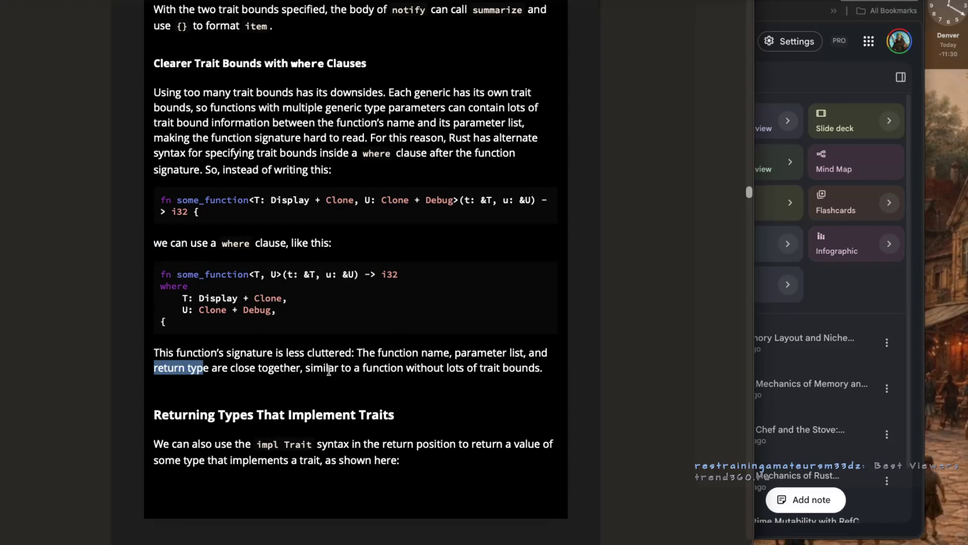
left_click_drag(306, 367, 390, 368)
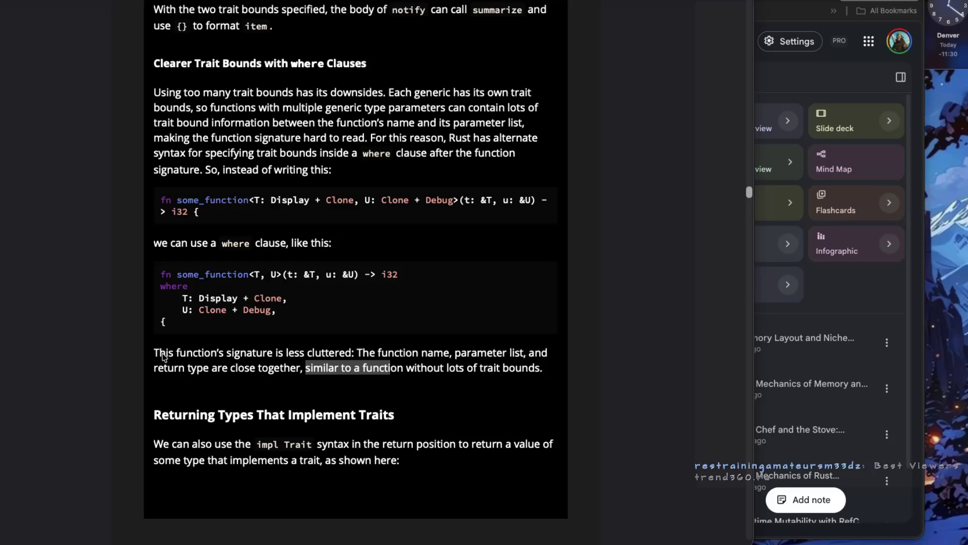
left_click_drag(346, 353, 522, 352)
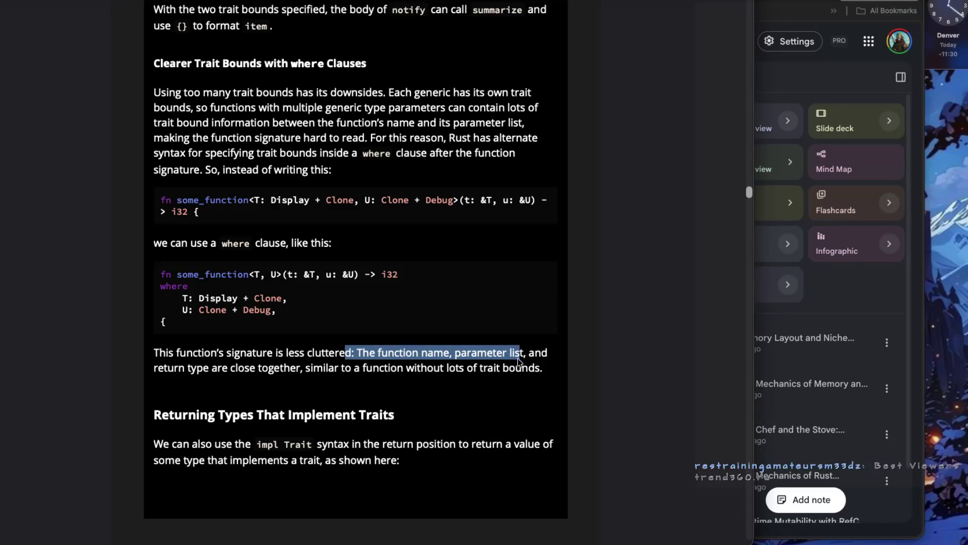
left_click_drag(154, 368, 411, 369)
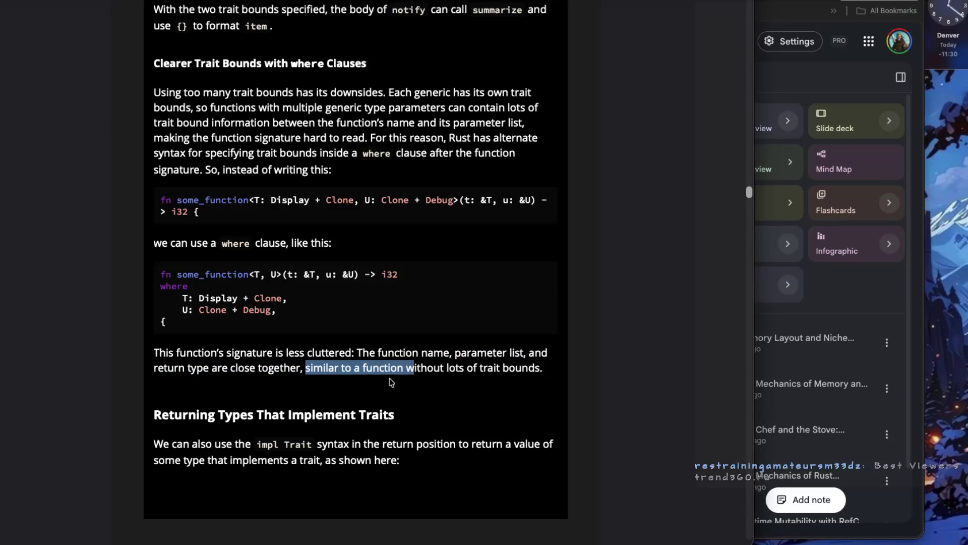
Highlight the impl Trait sentence under 'Returning Types That Implement Traits' on page 303.
scroll(260, 384, "down", 1)
left_click_drag(247, 362, 391, 361)
left_click(289, 382)
left_click_drag(147, 394, 469, 396)
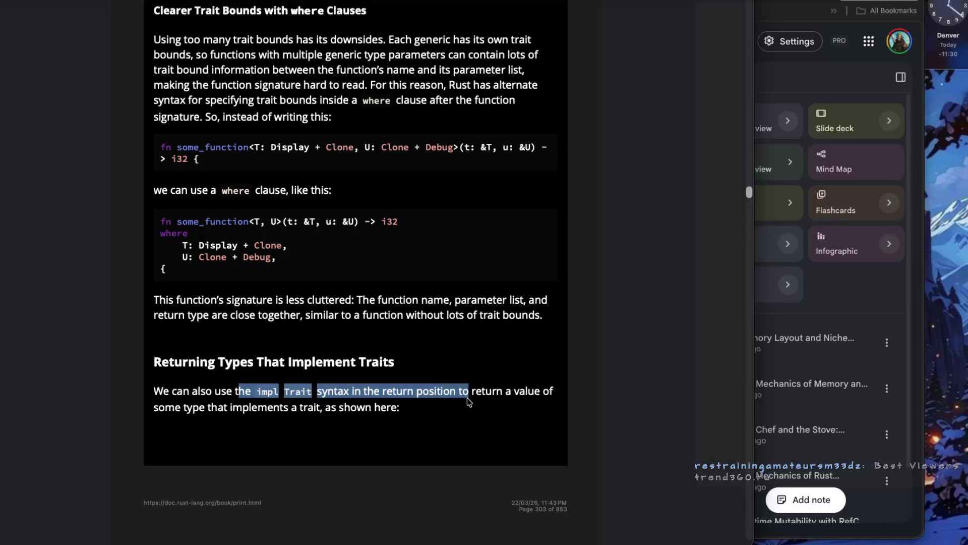